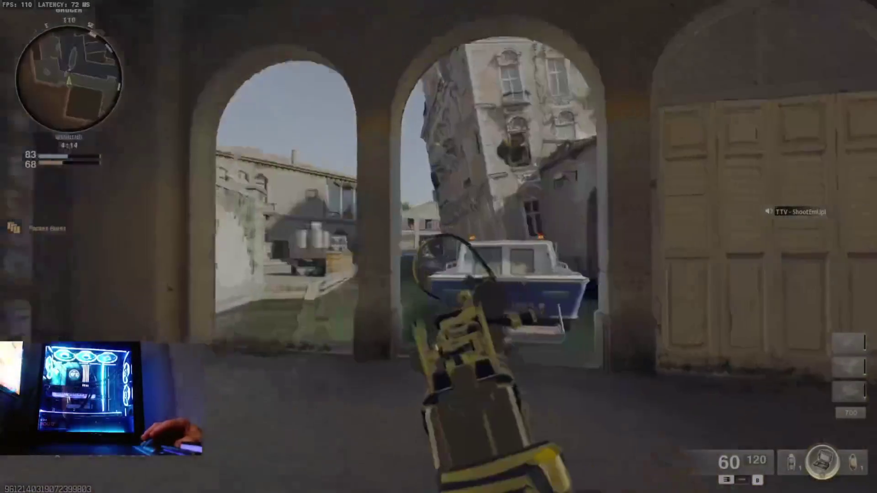
Push from the archway into the sunlit courtyard and eliminate the enemy there
right_click(438, 247)
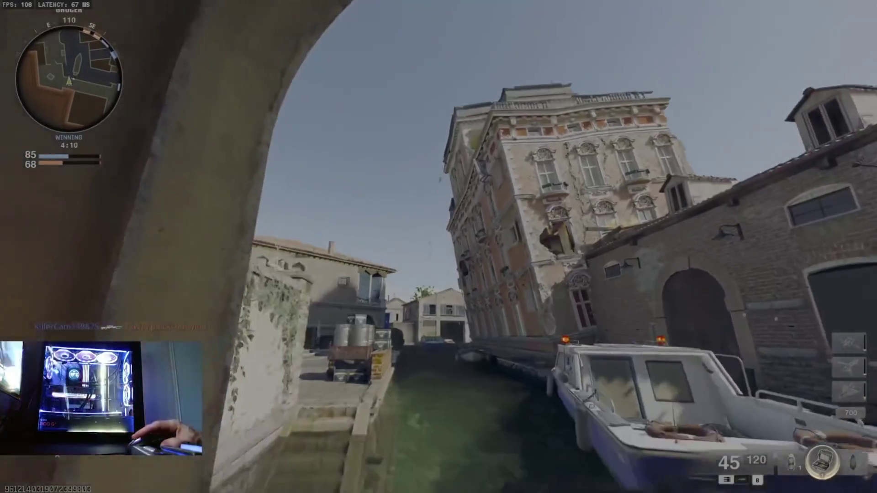
key(w)
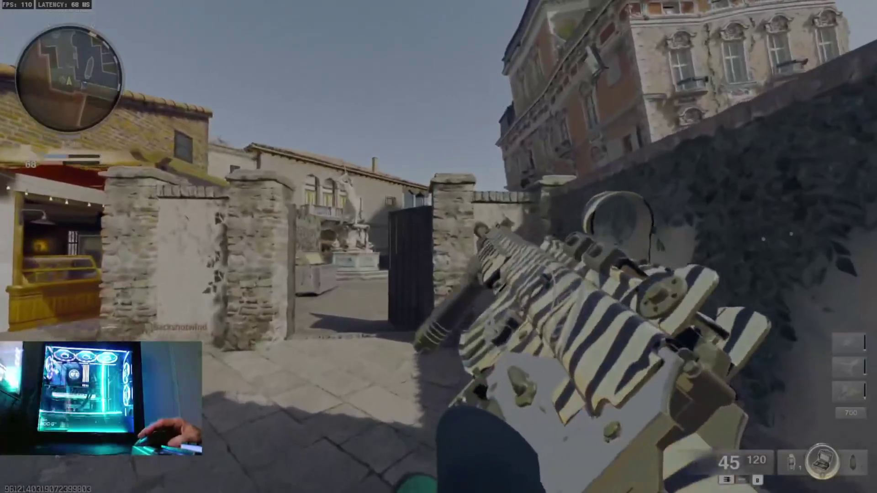
key(space)
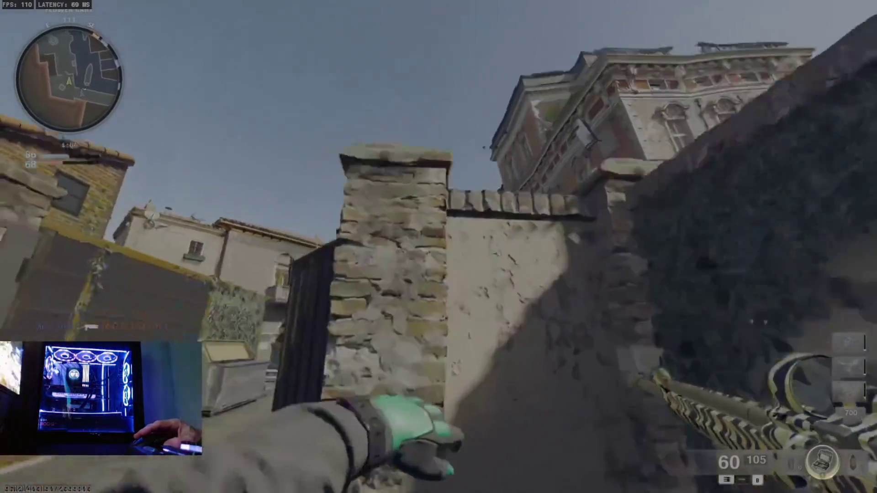
key(w)
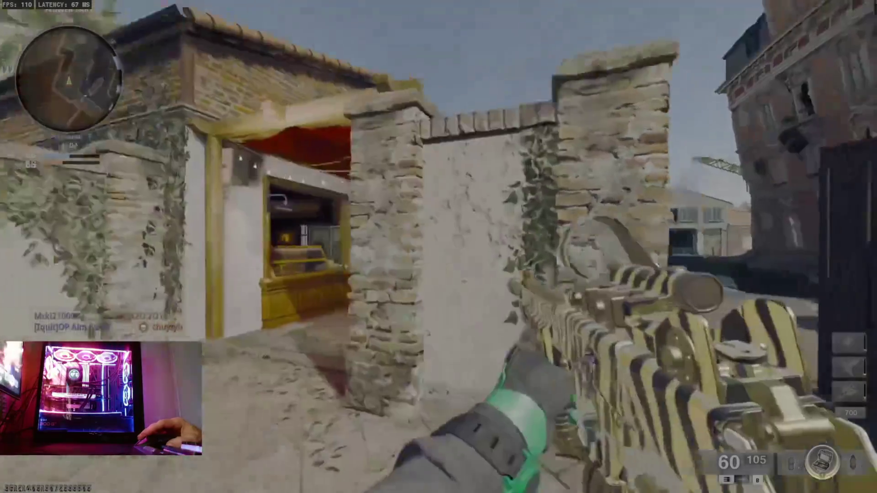
key(w)
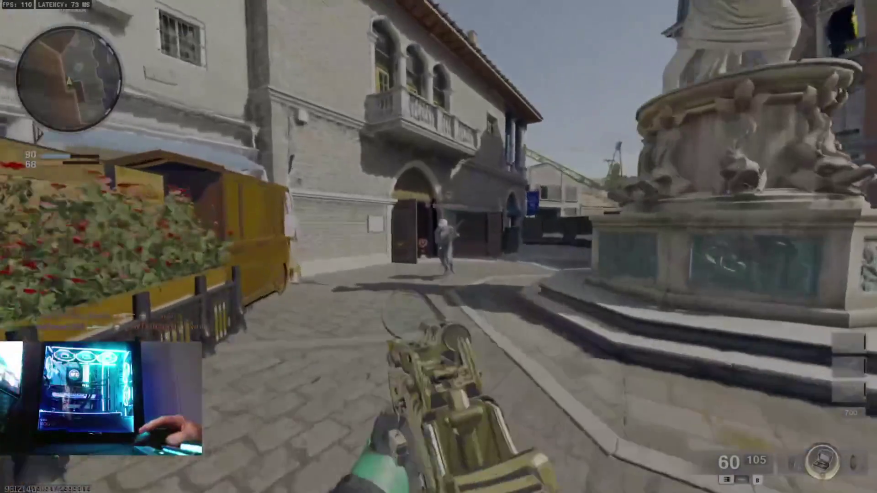
click(439, 246)
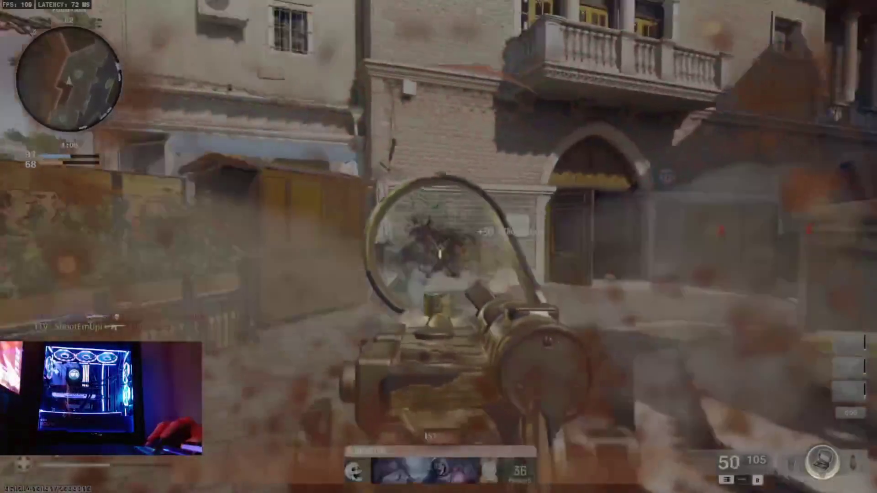
click(439, 247)
Advance through the blue-arched colonnade, fire at an enemy across the canal, and reload
key(w)
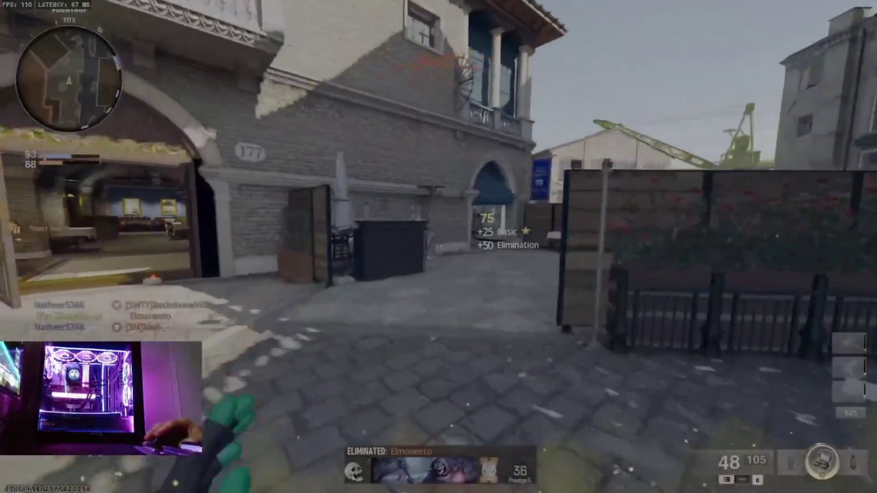
key(w)
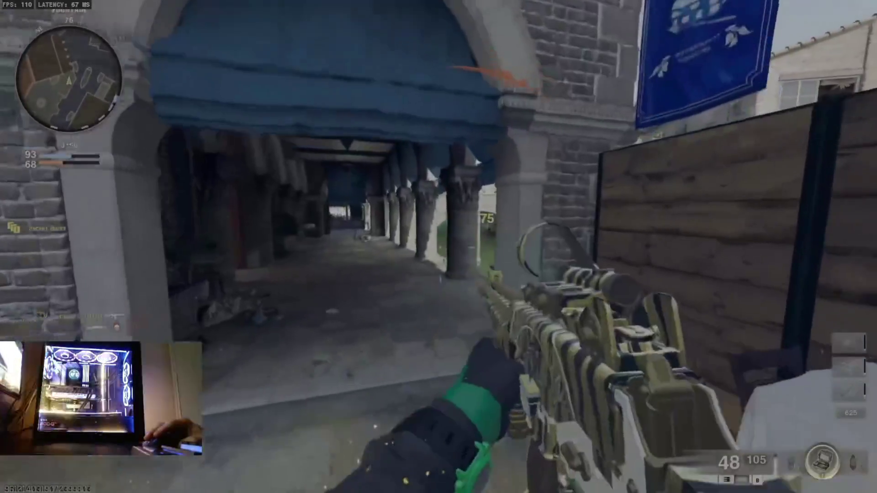
key(w)
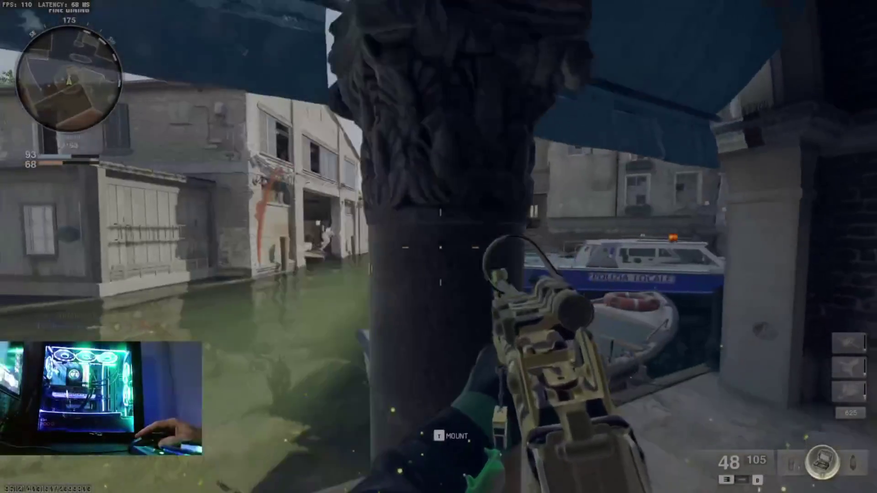
right_click(438, 247)
click(438, 247)
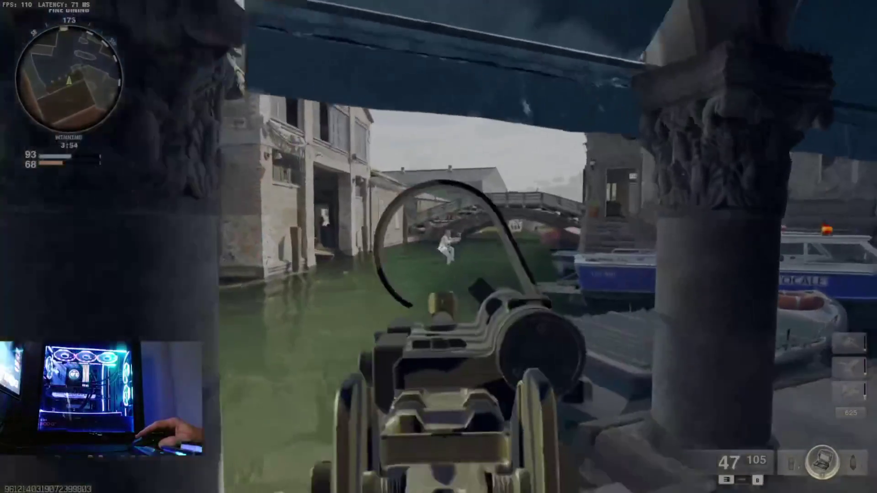
key(w)
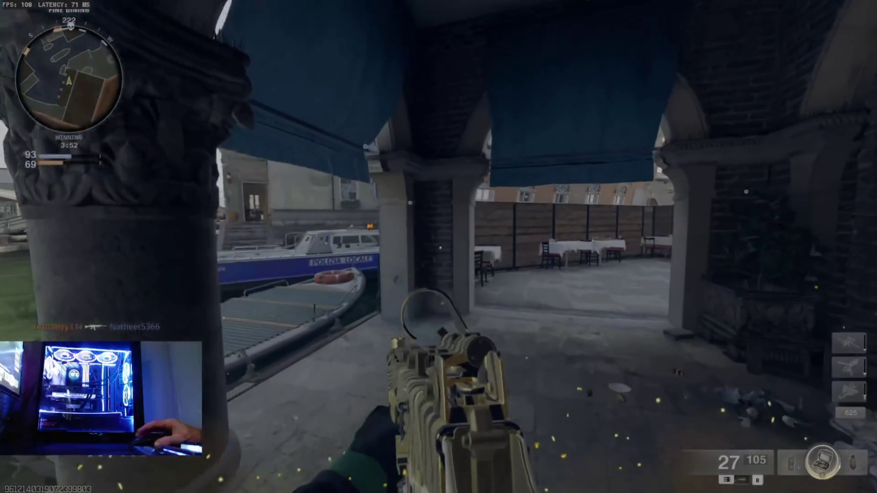
key(r)
key(w)
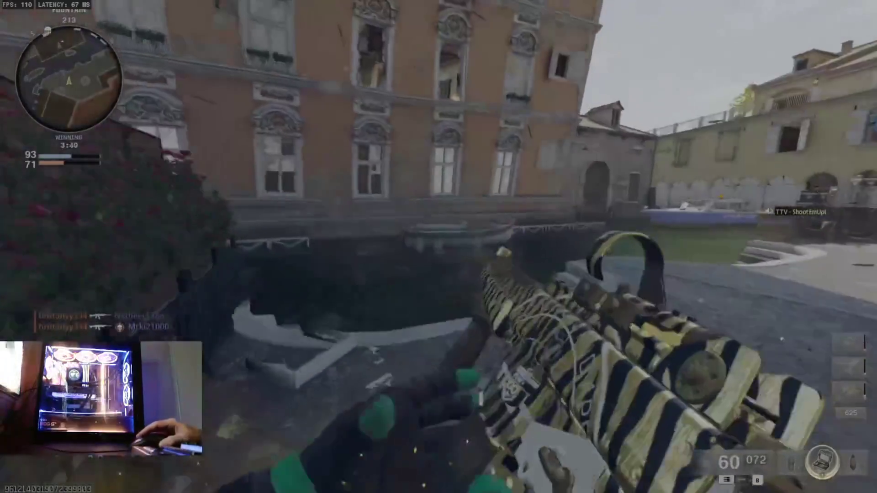
Move into the blue-awninged arcade and fire a burst at the canal buildings
right_click(439, 247)
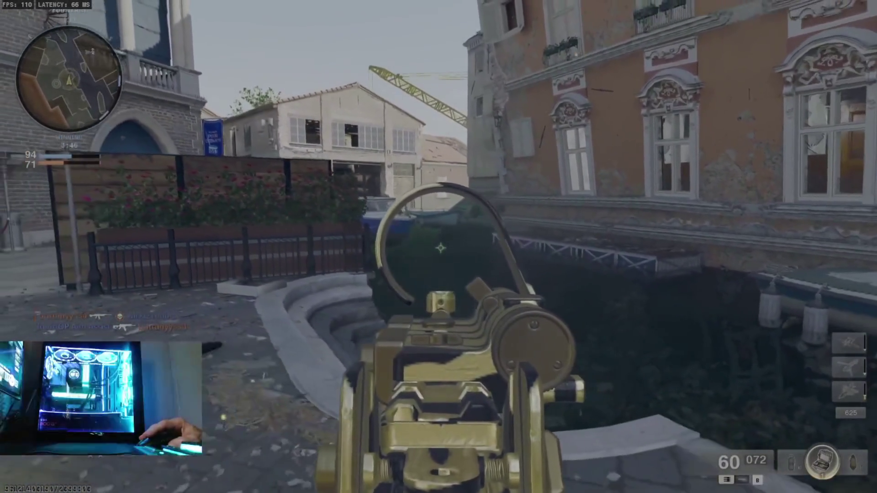
right_click(438, 247)
key(w)
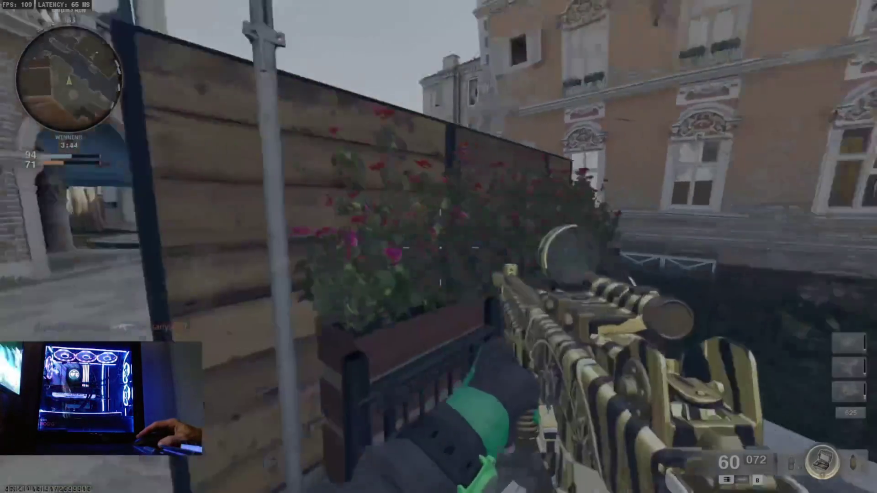
key(w)
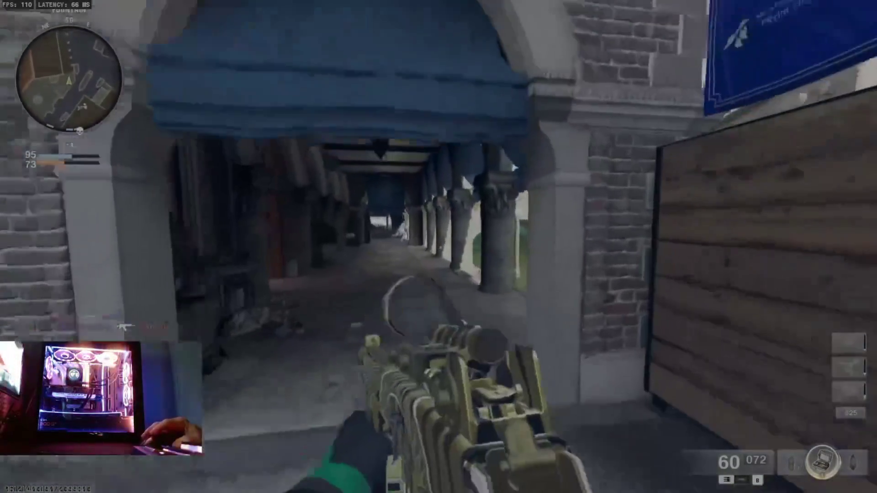
right_click(438, 246)
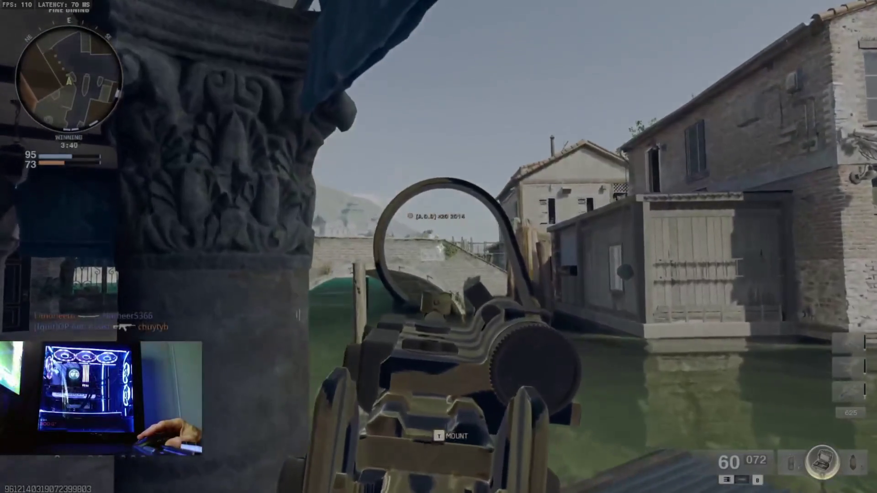
click(439, 247)
key(w)
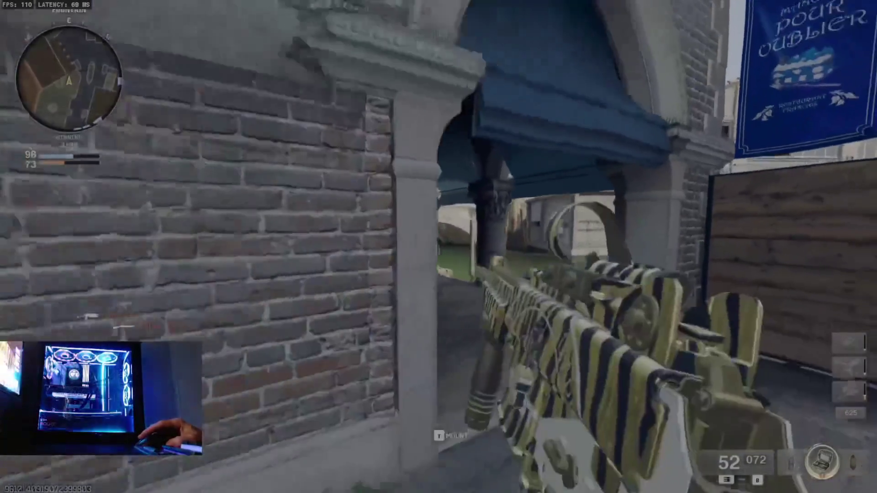
key(s)
Eliminate the enemy inside the blue-awning arch and reload
right_click(439, 247)
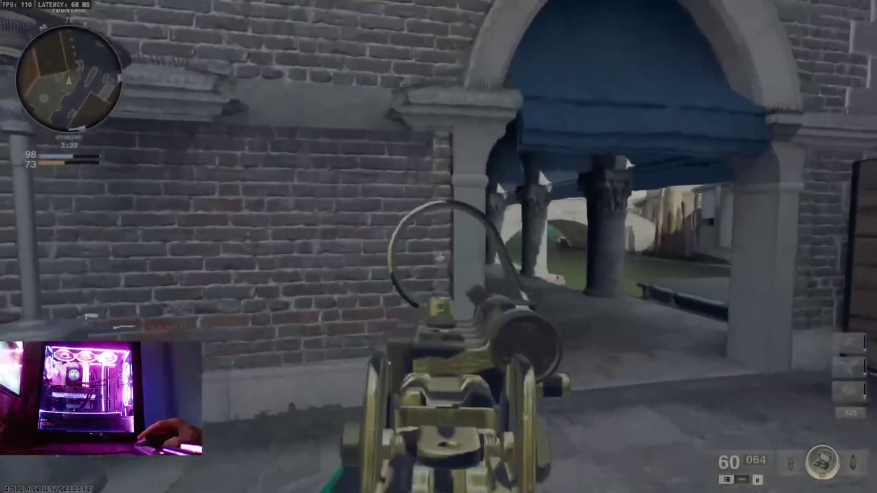
key(s)
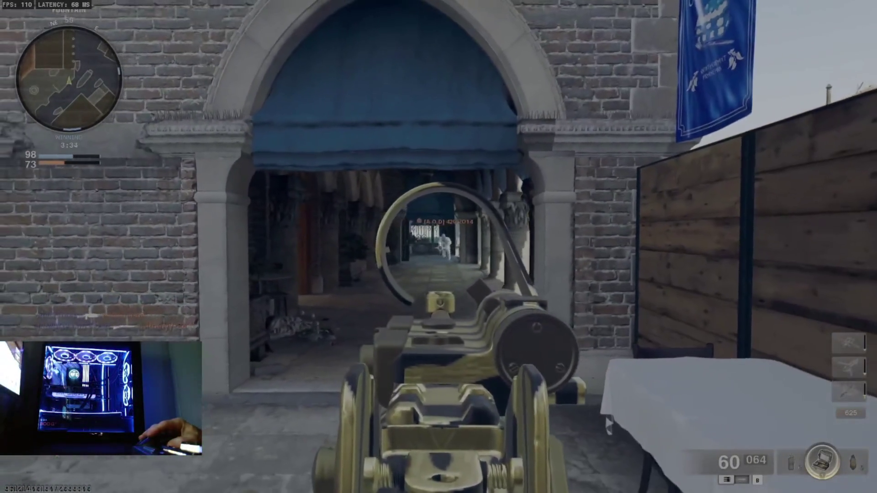
click(439, 246)
click(438, 247)
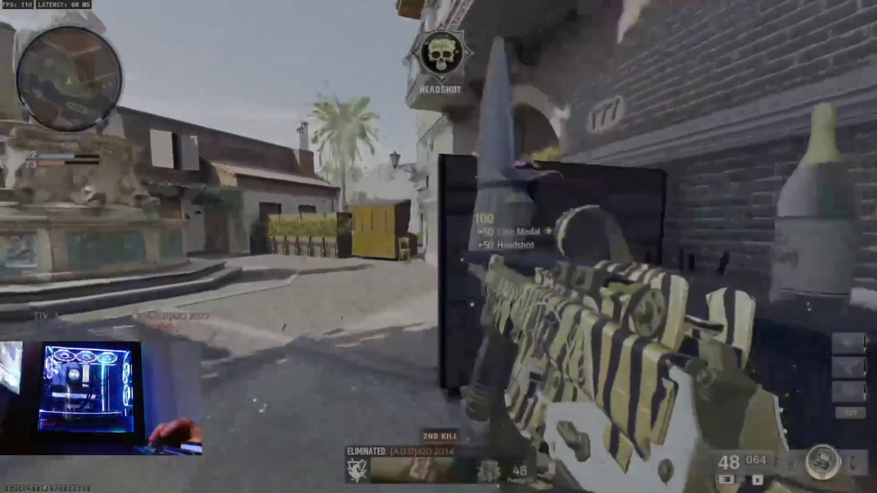
key(r)
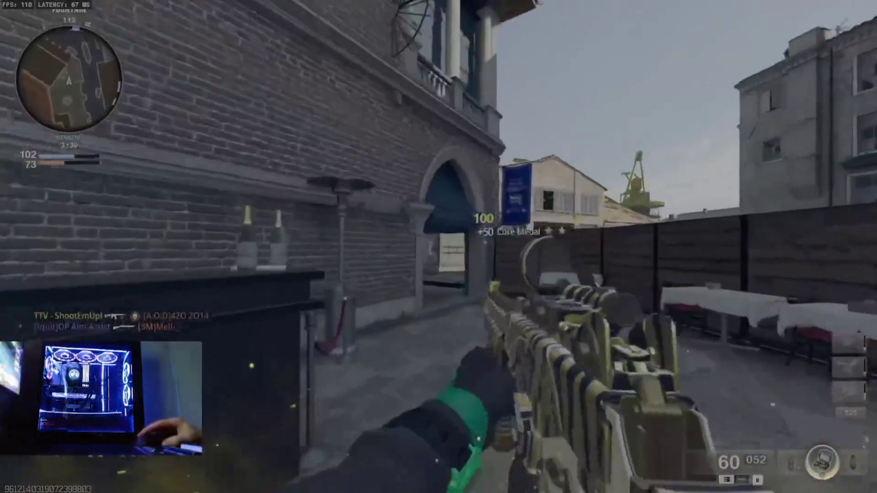
Walk through the arch and along the colonnade past Fine Dining toward a doorway
key(w)
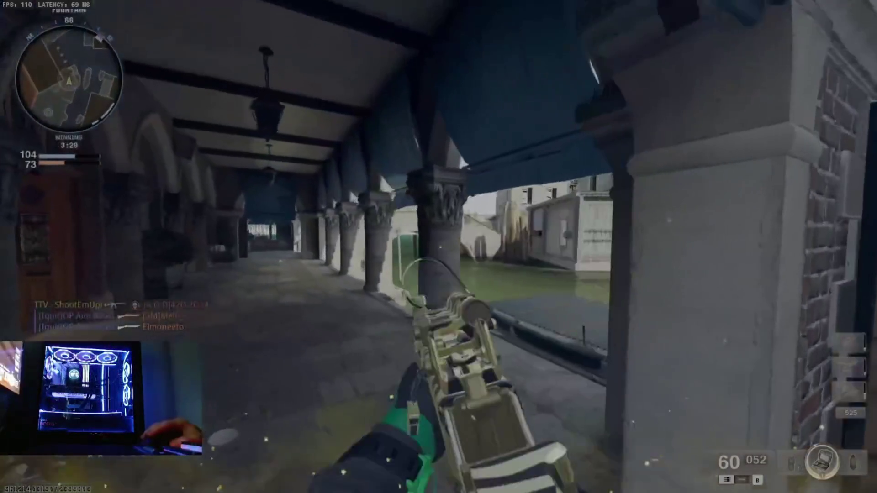
key(w)
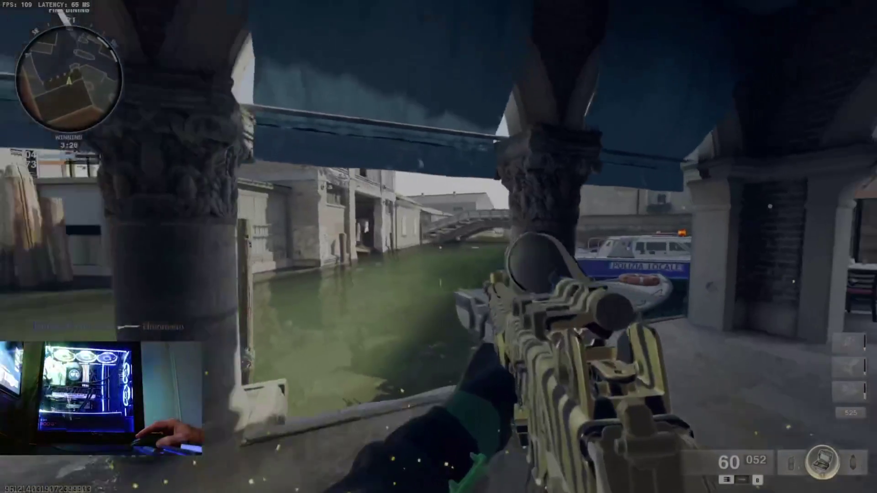
key(w)
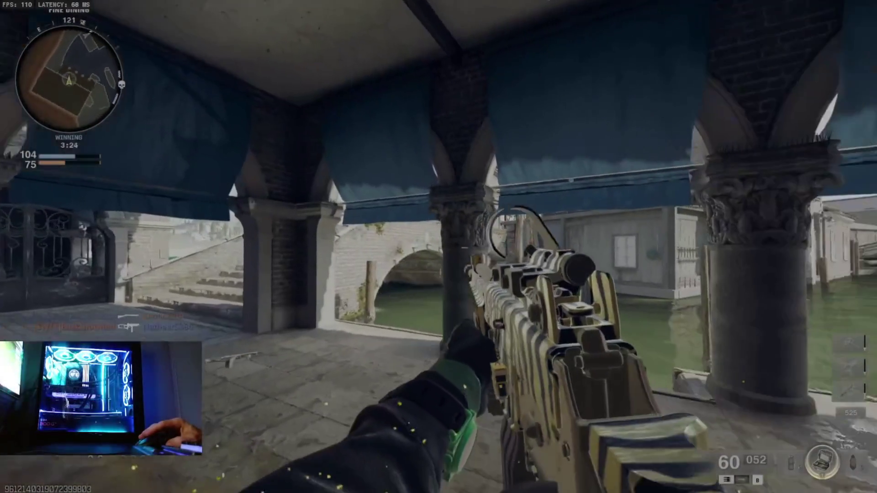
key(w)
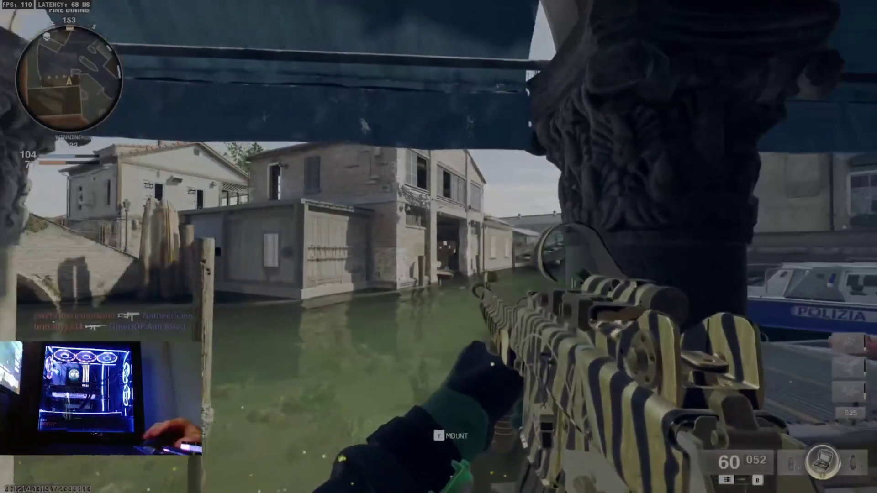
key(w)
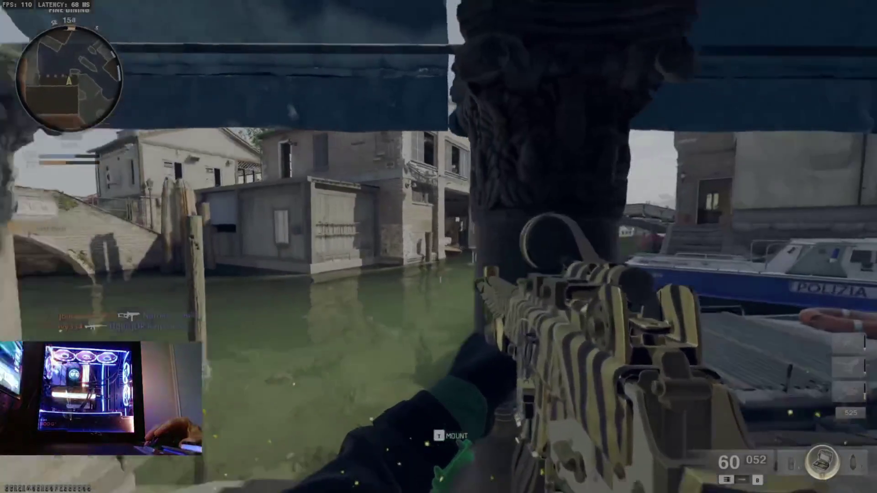
key(w)
key(w)
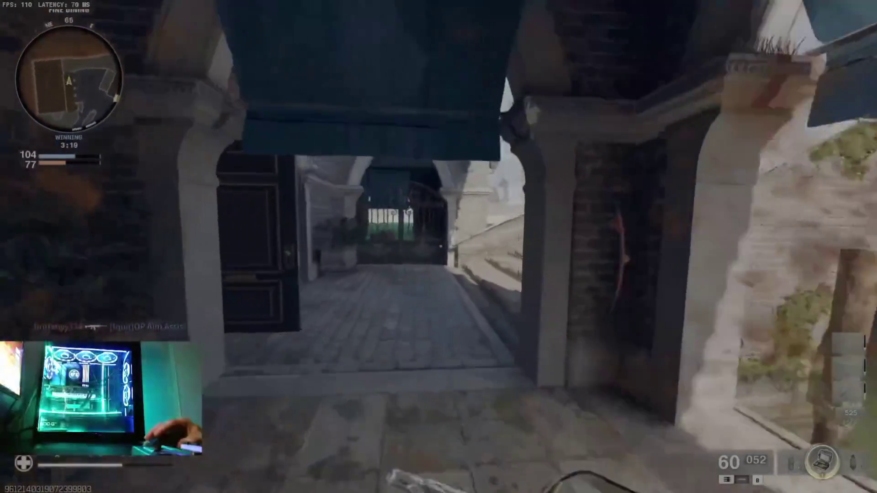
key(w)
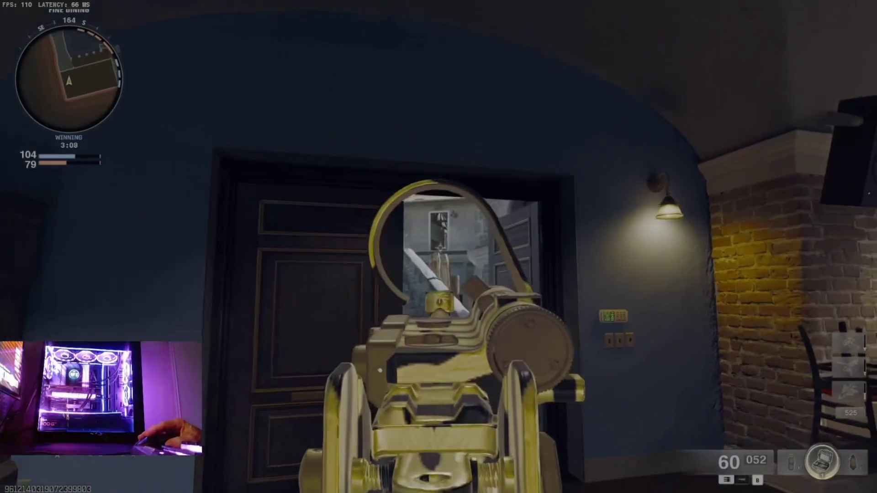
Cross the dining hall, courtyard and alley to the waterfront street
key(w)
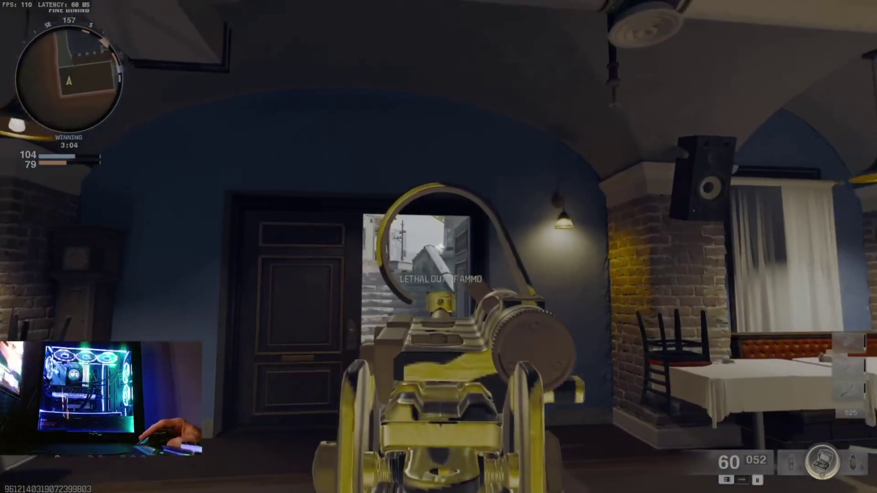
key(w)
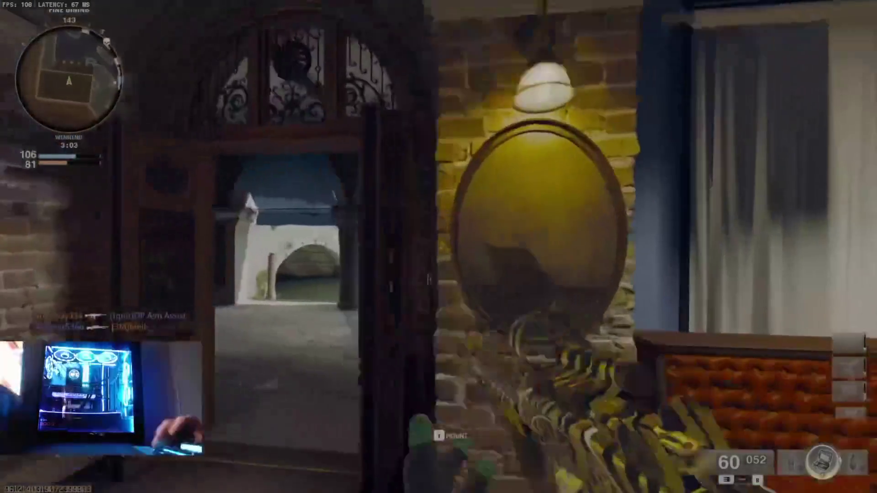
key(w)
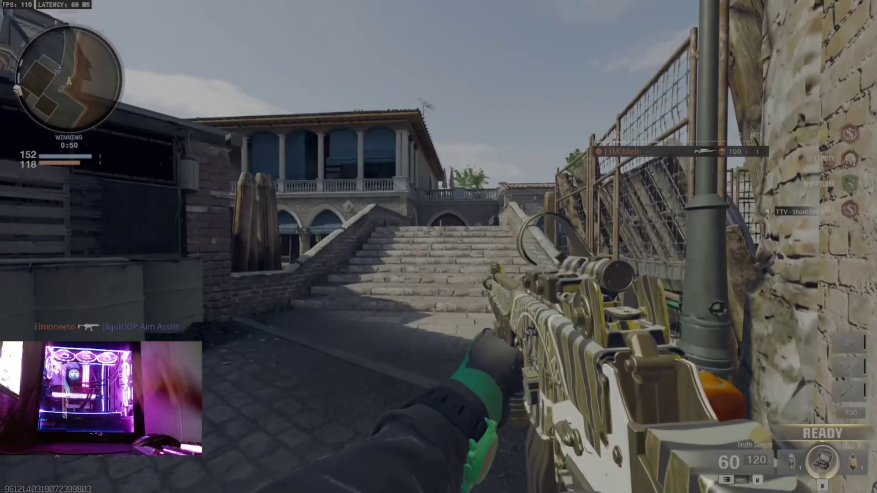
key(w)
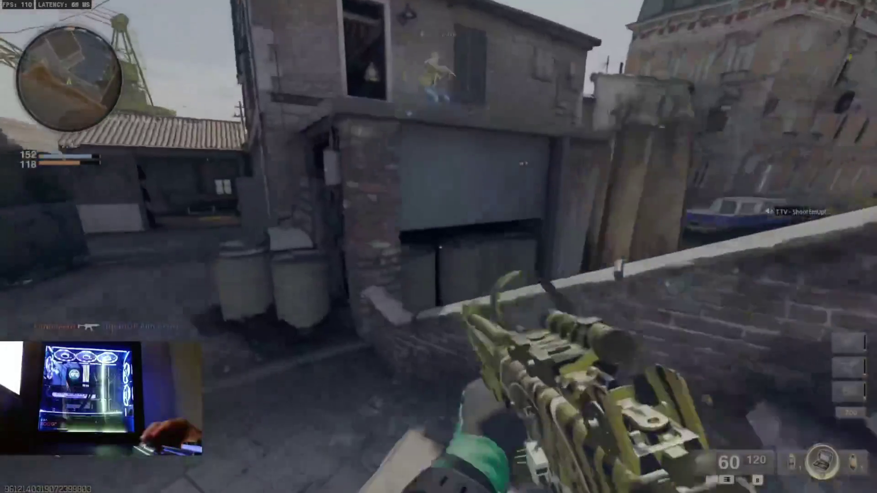
key(w)
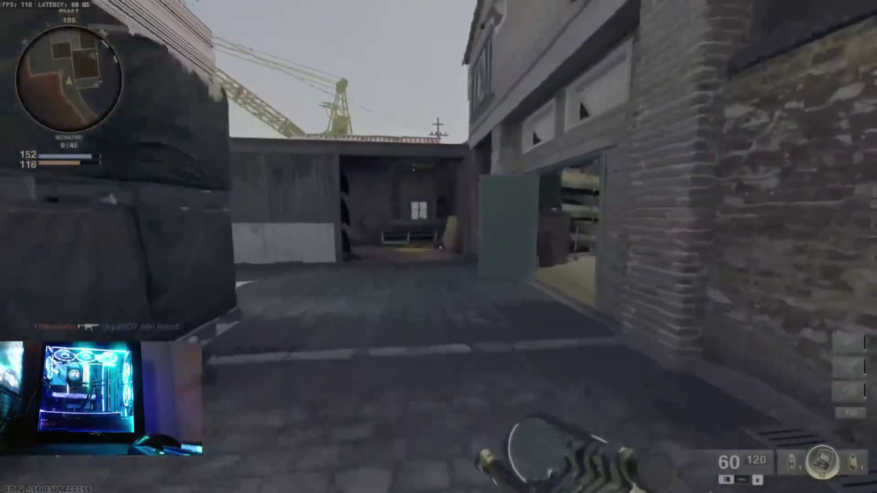
key(w)
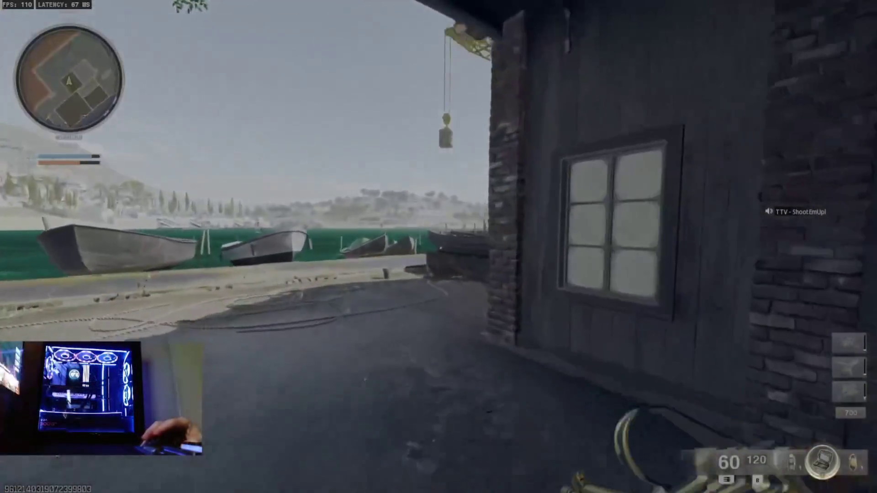
key(w)
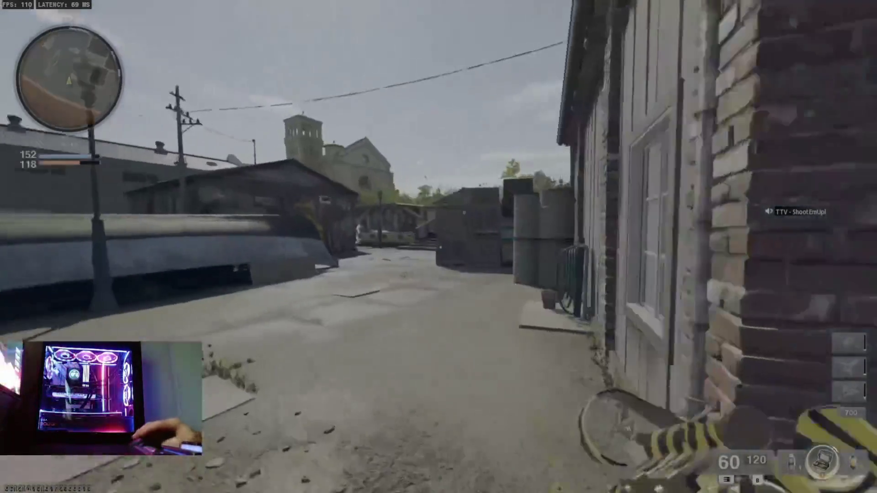
Fire at the enemy near the shed by the crates, then reload
key(w)
right_click(438, 247)
drag(438, 246, 439, 247)
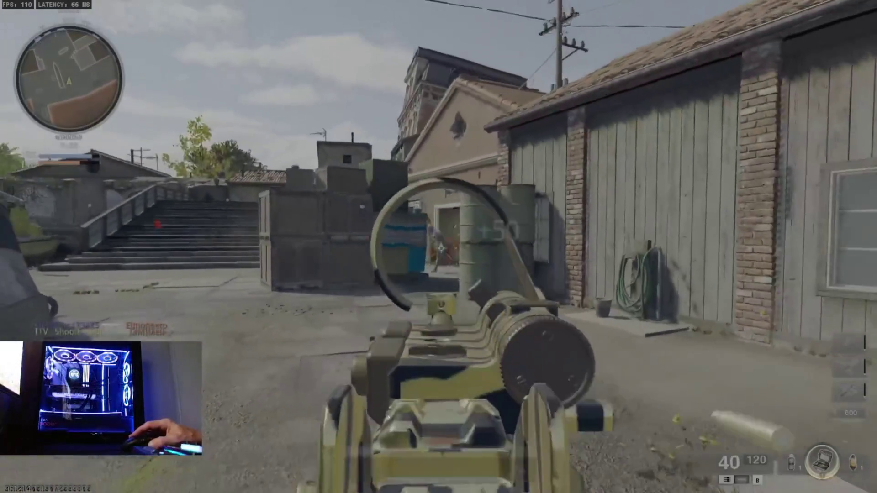
key(w)
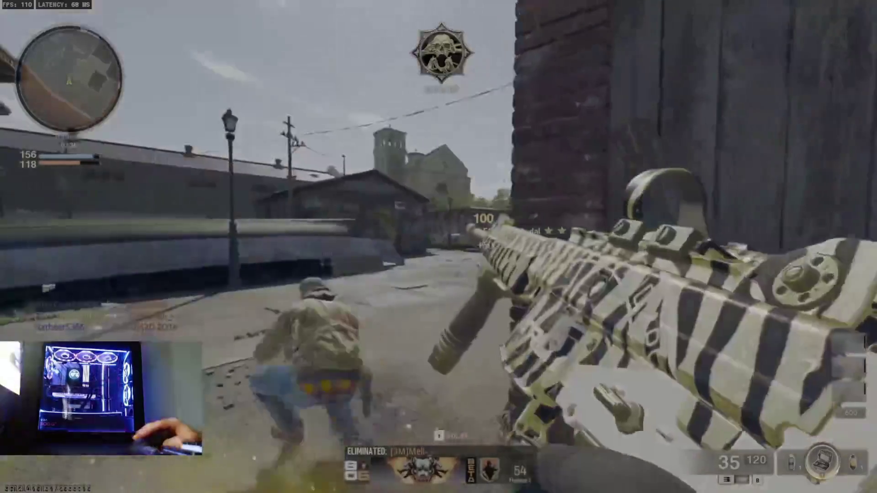
key(r)
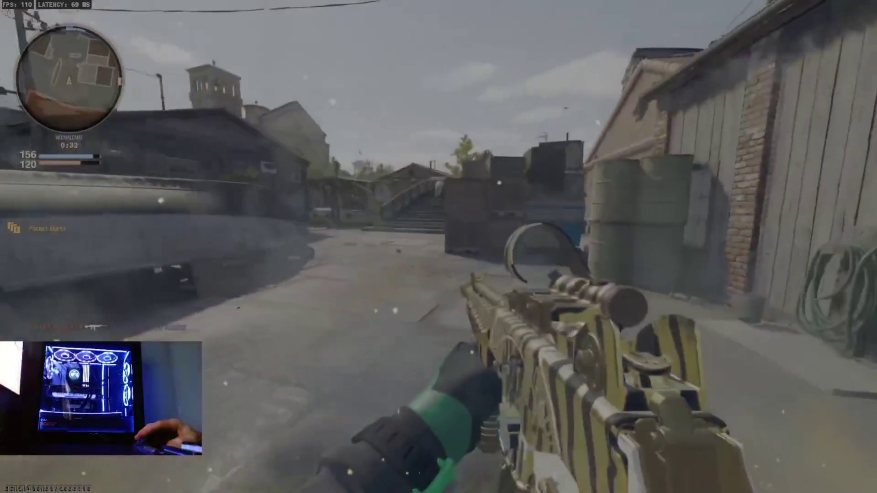
key(w)
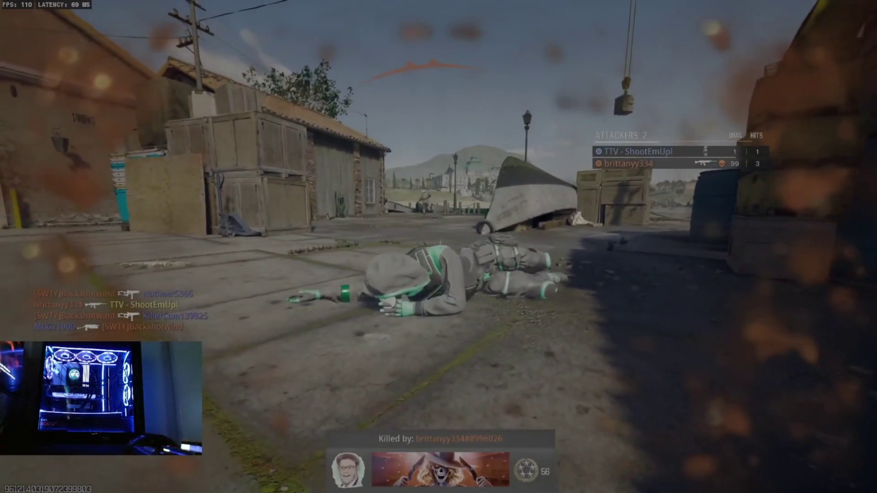
Check the scoreboard, skip the killcam to respawn, and cross the bridge to the brick arch
key(Tab)
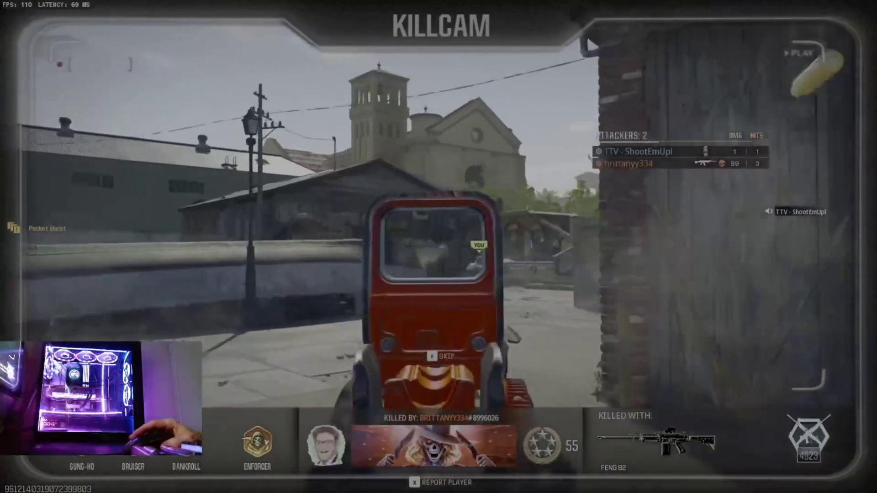
key(f)
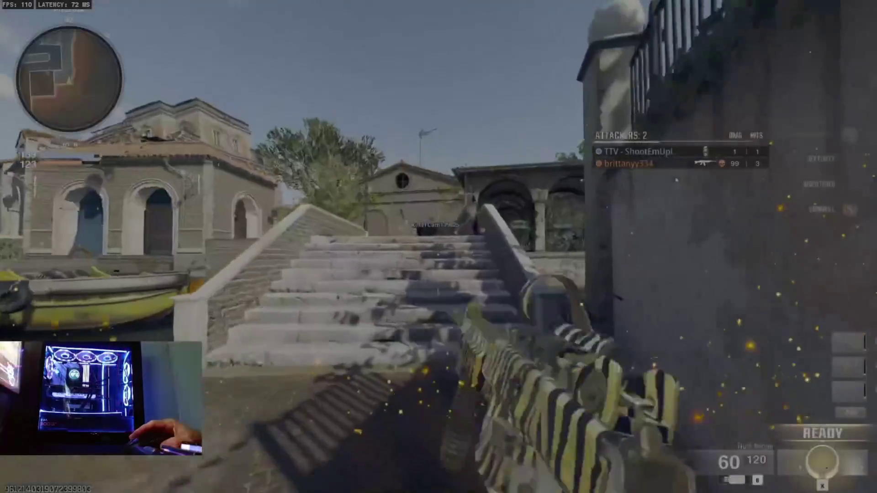
key(w)
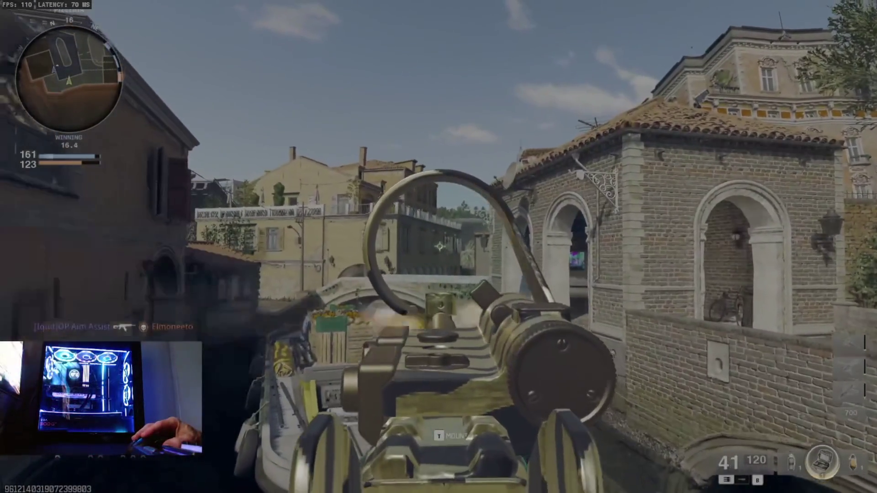
key(w)
key(r)
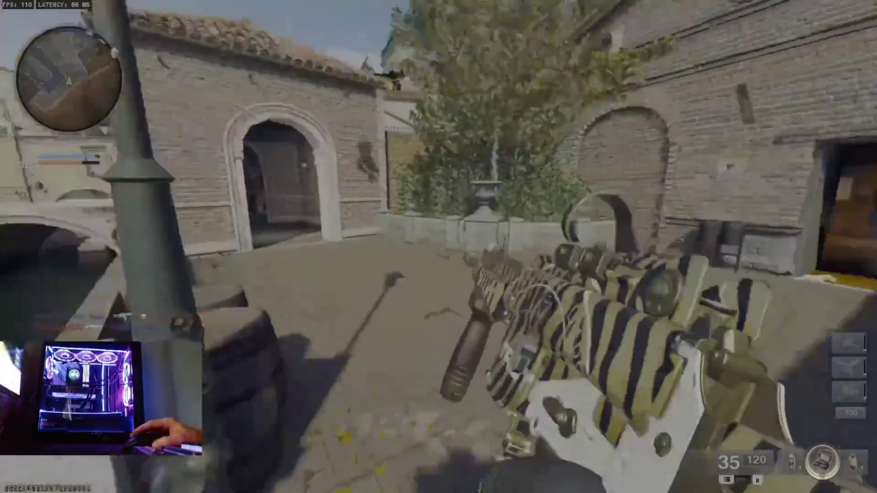
key(w)
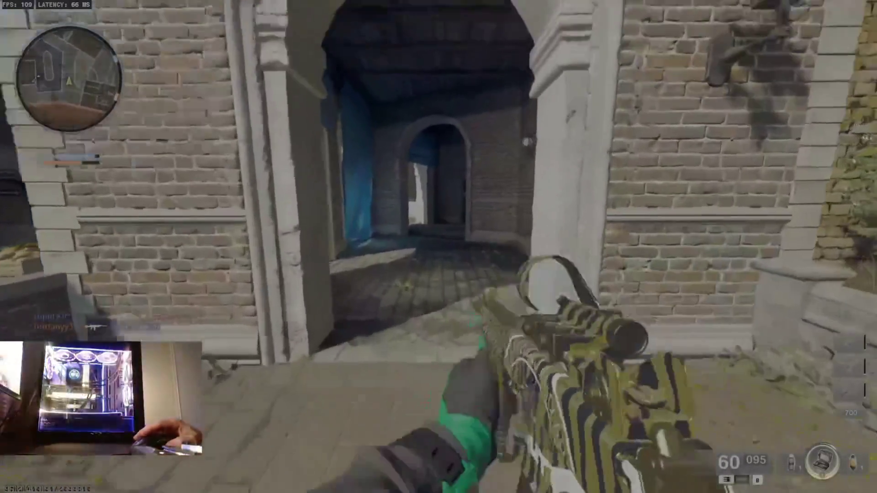
Reach the canal balcony, then after the 162–126 win skip progression and close the After Action Report
key(w)
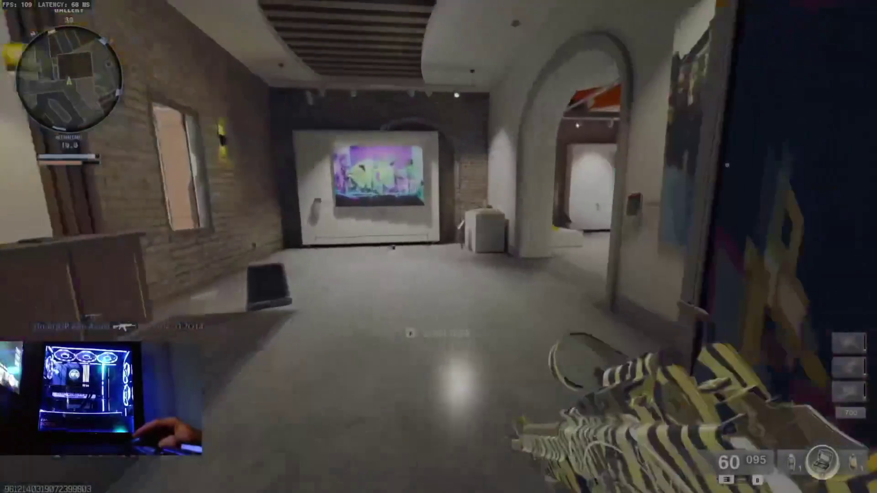
key(w)
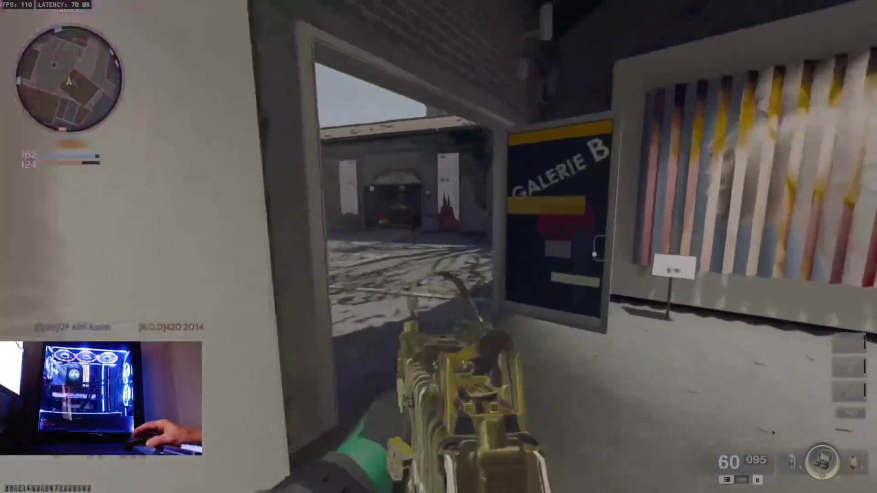
key(w)
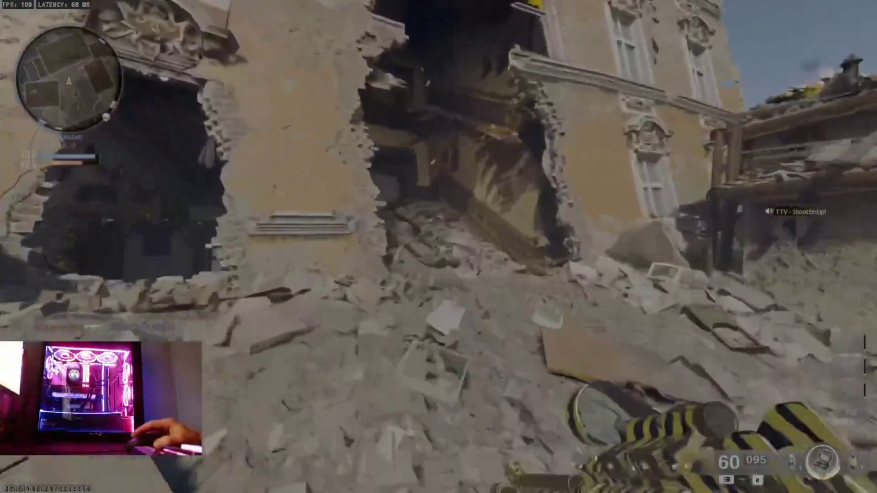
key(w)
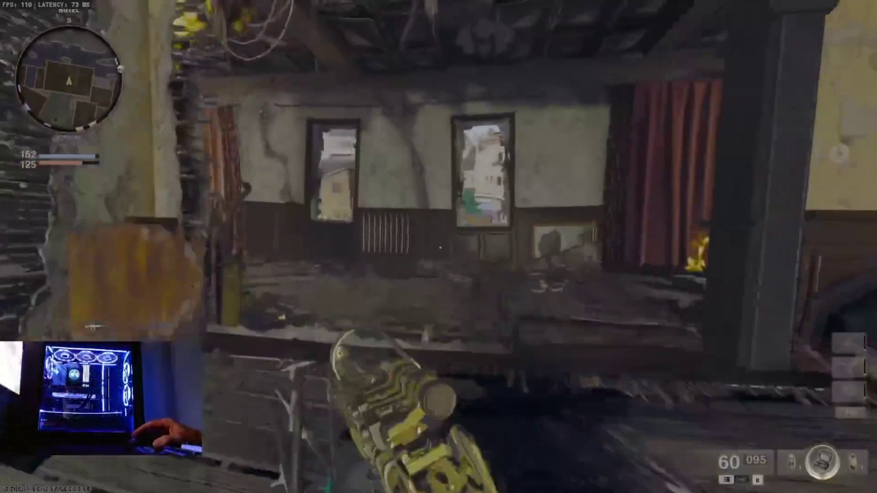
key(w)
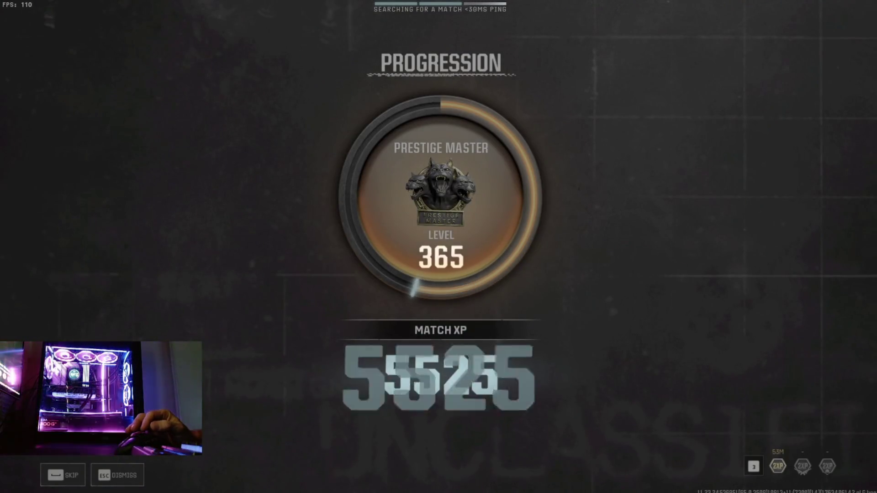
click(59, 473)
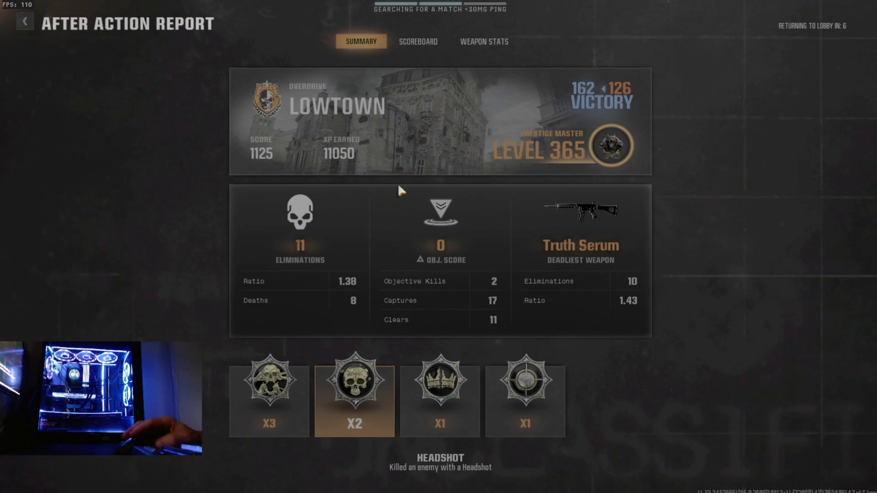
key(Escape)
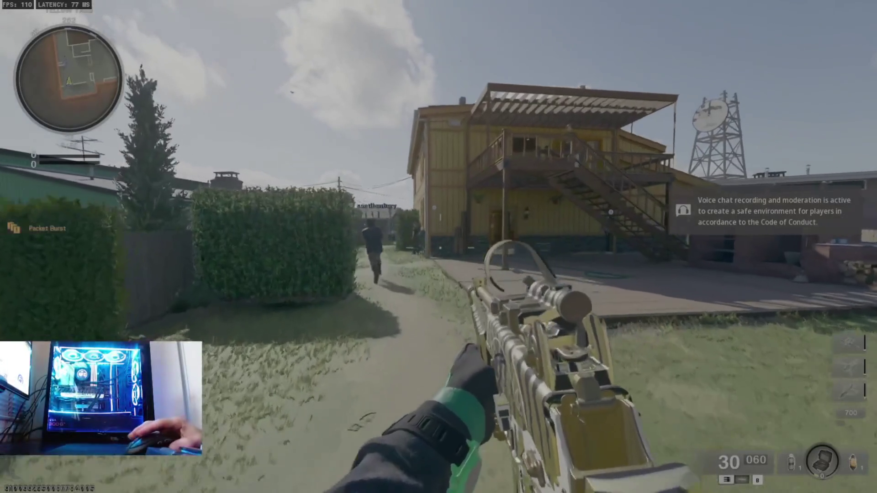
Move through the yellow house to the window and shoot the enemy outside
key(w)
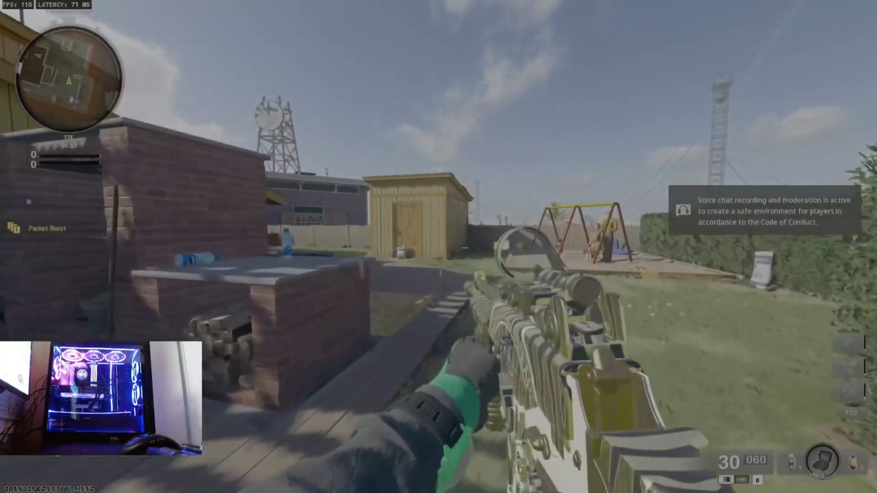
key(w)
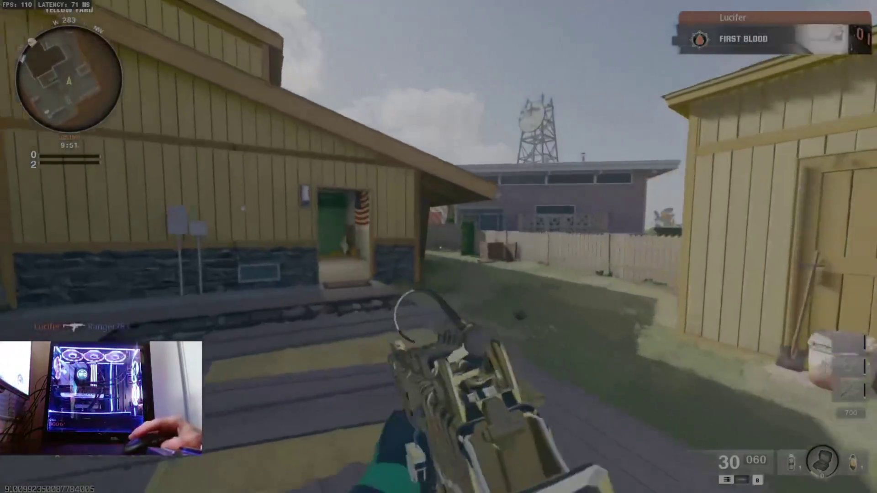
key(w)
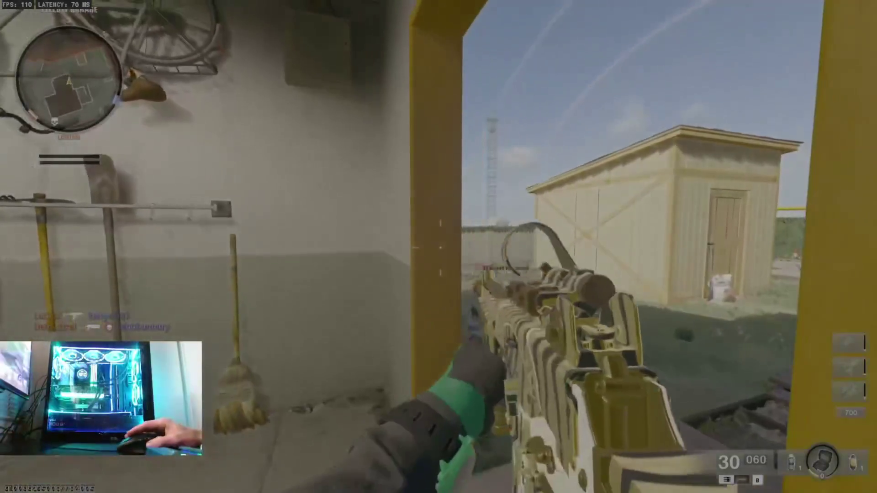
click(439, 246)
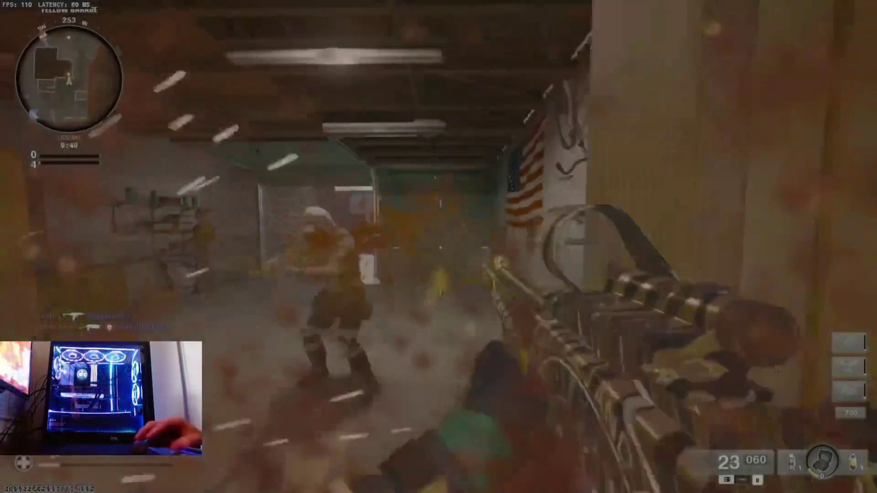
click(438, 246)
click(439, 247)
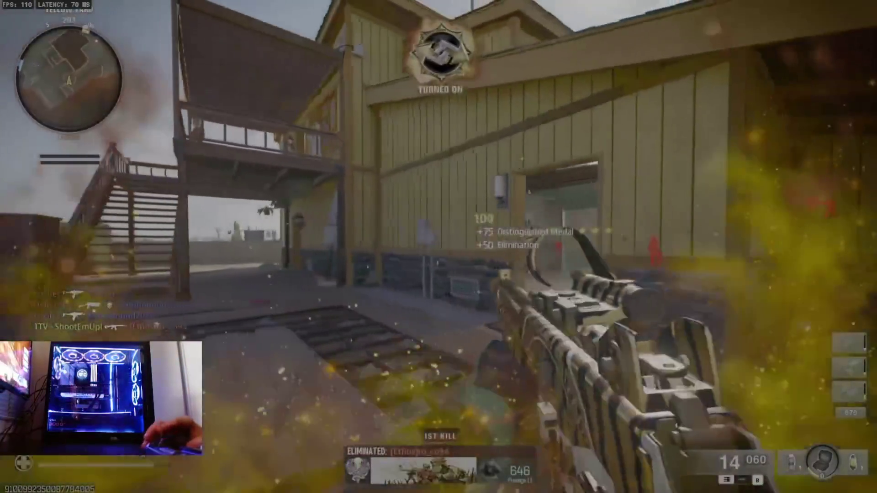
Move through the garage and yellow house, then through the garden arch into the yard
key(w)
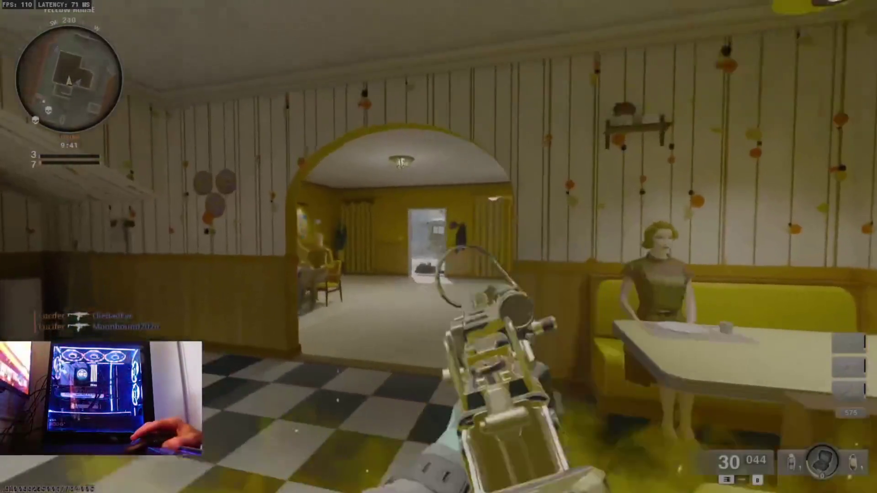
right_click(439, 247)
key(w)
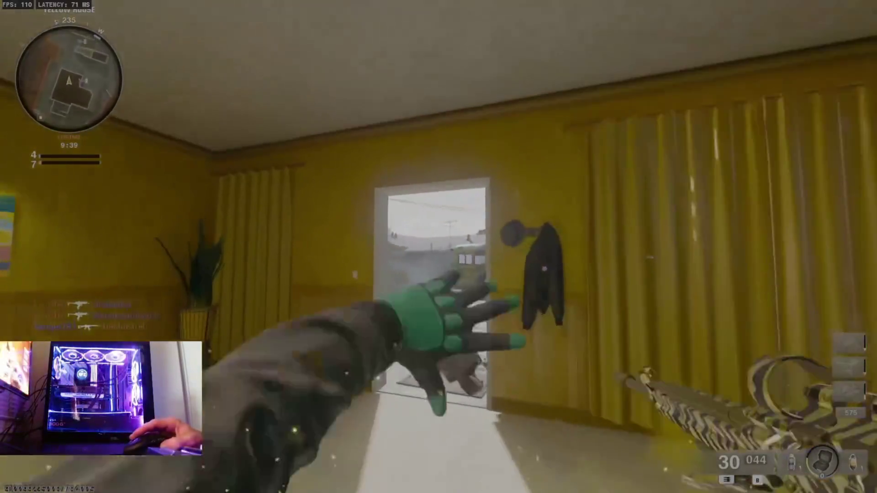
key(w)
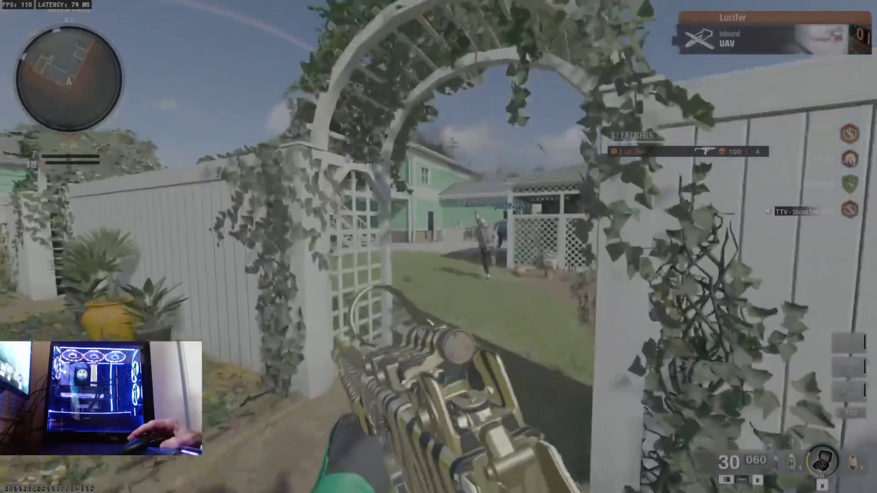
key(w)
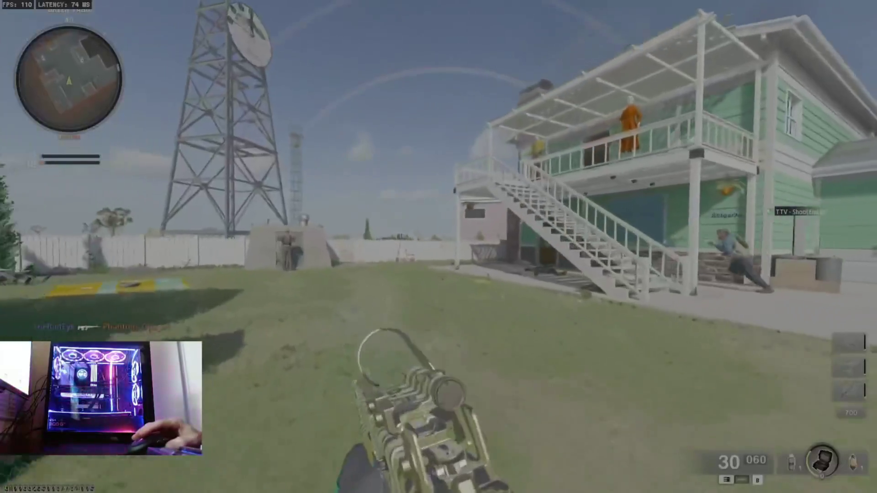
key(w)
Sprint past the teammate into the house and out through the garage onto the street
right_click(439, 247)
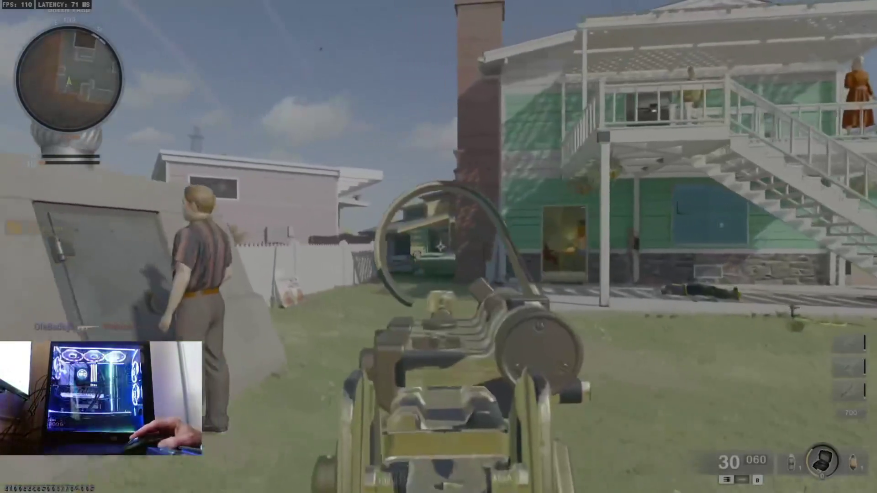
key(shift+w)
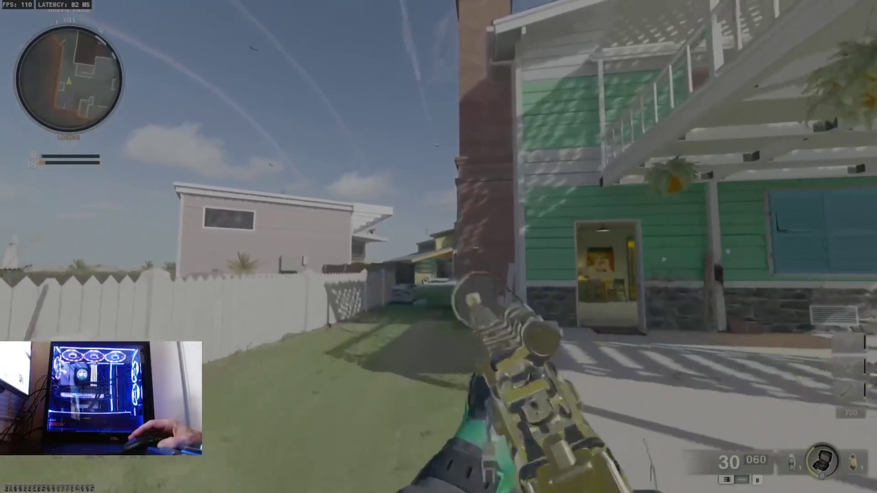
key(w)
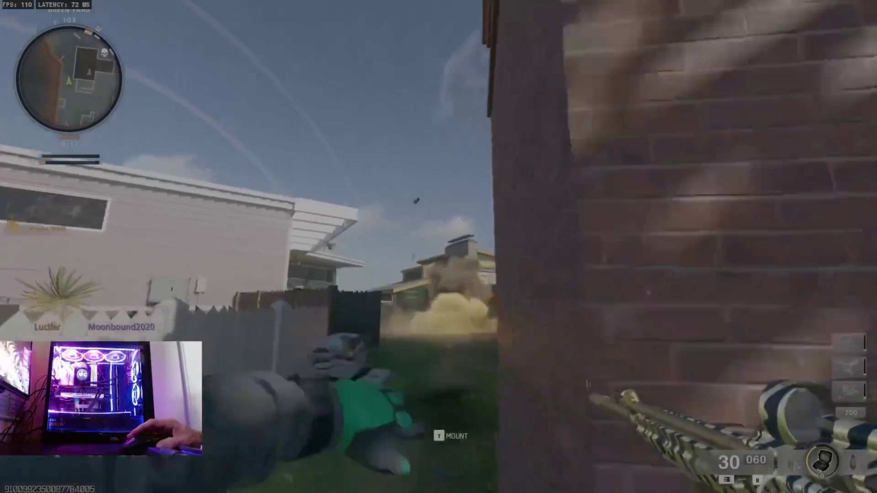
key(w)
key(w)
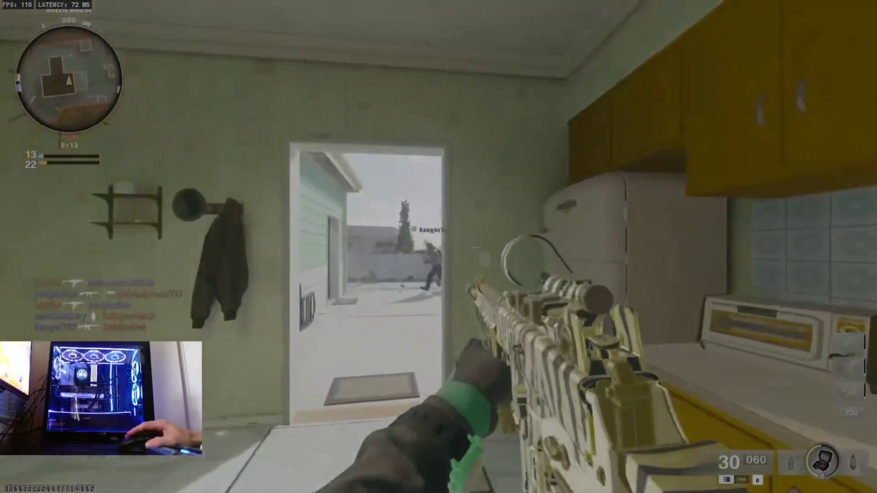
key(w)
key(w)
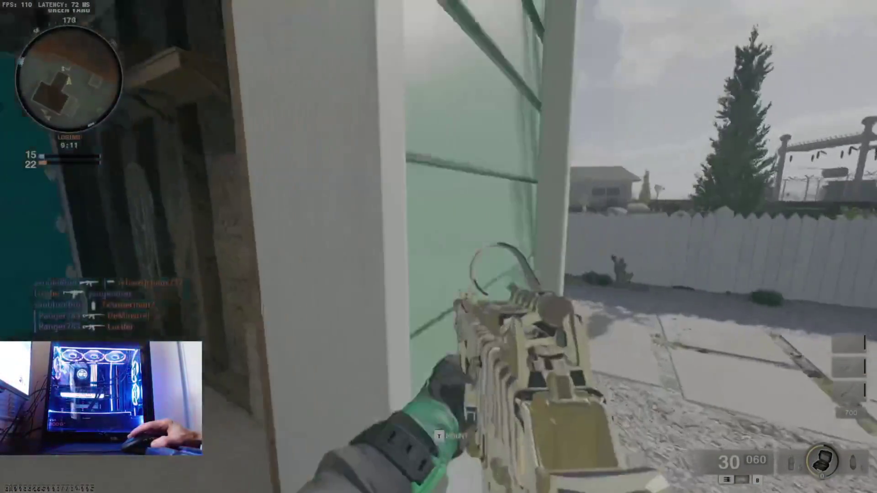
key(w)
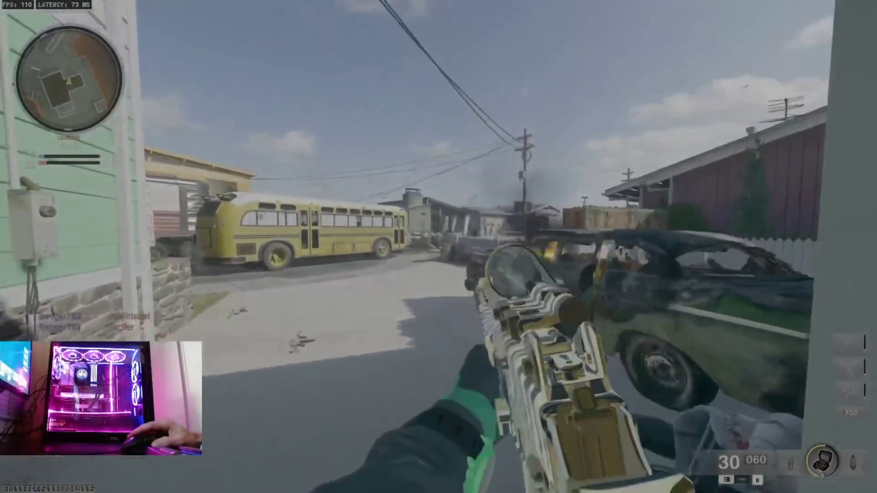
key(w)
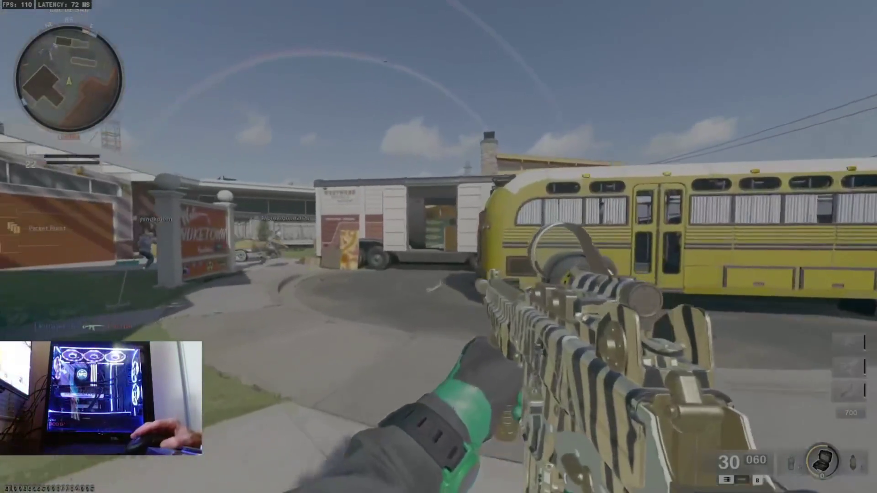
key(w)
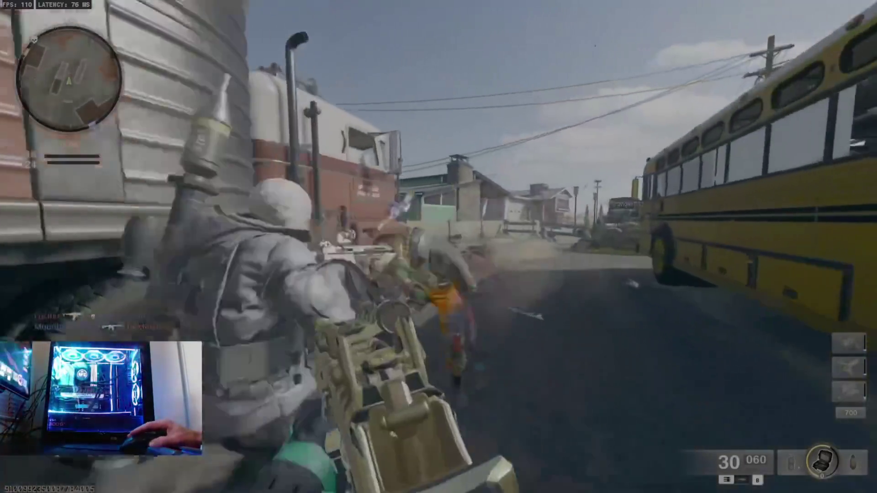
Fire at enemies near the Nuketown sign, reload, and advance past the truck
click(439, 247)
click(438, 247)
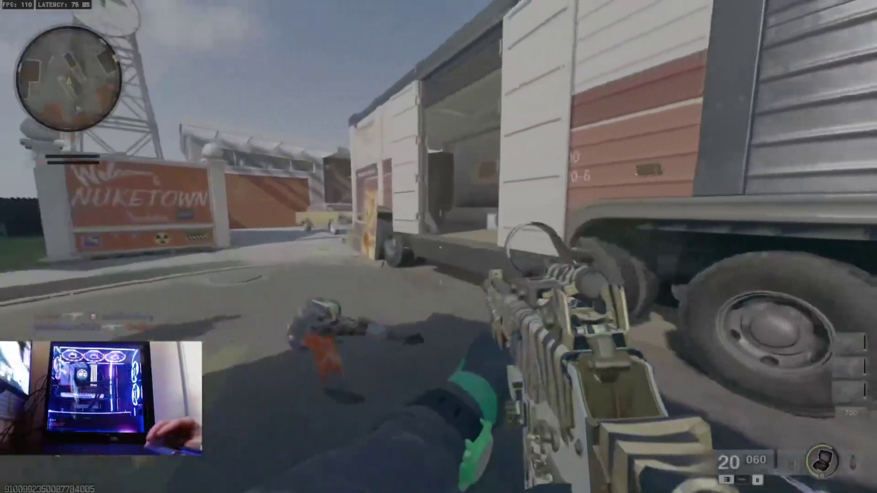
key(r)
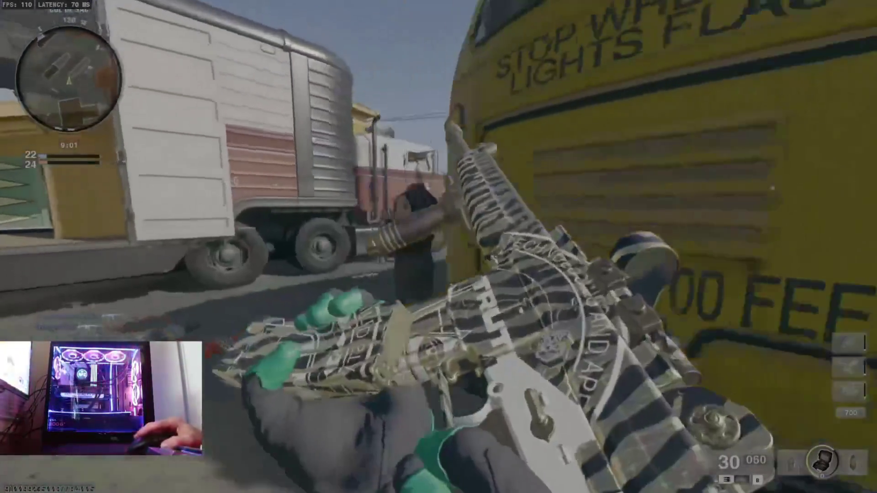
key(w)
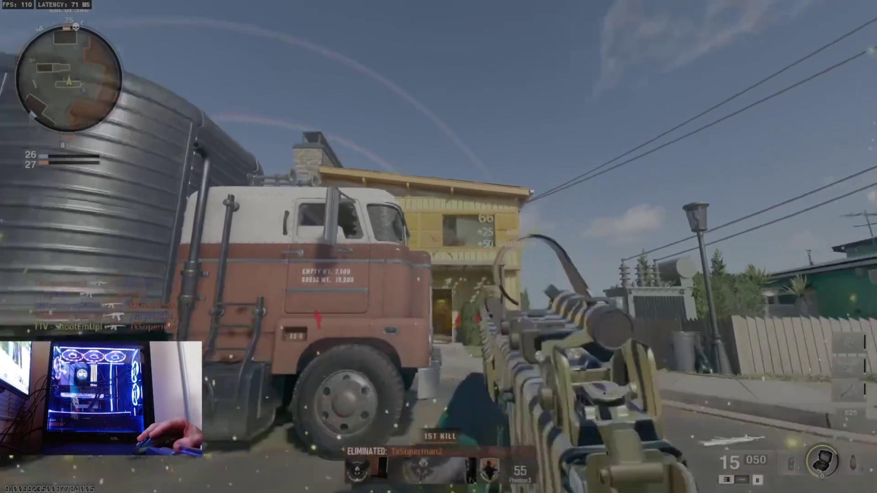
key(r)
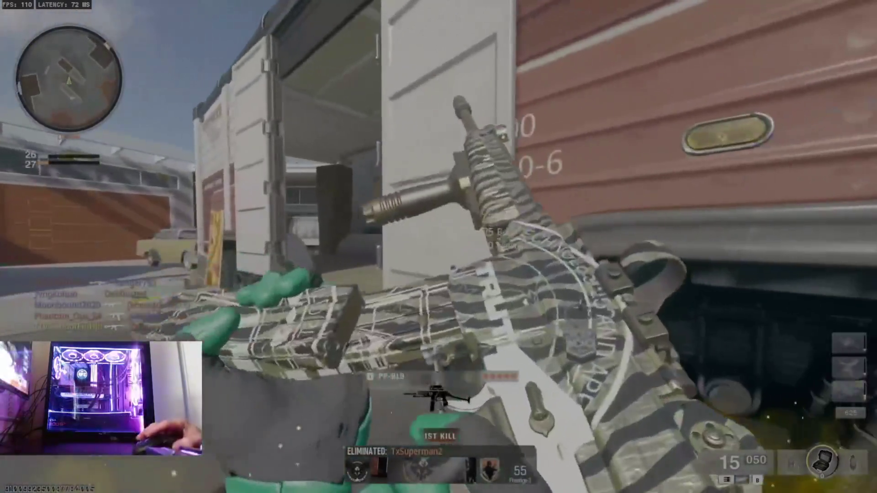
Push into the truck trailer, eliminate the enemy inside, and reload
right_click(438, 246)
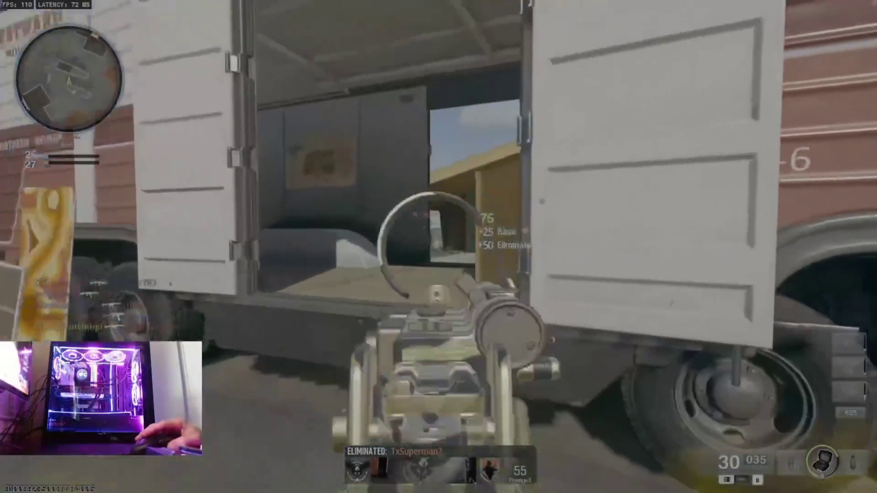
key(w)
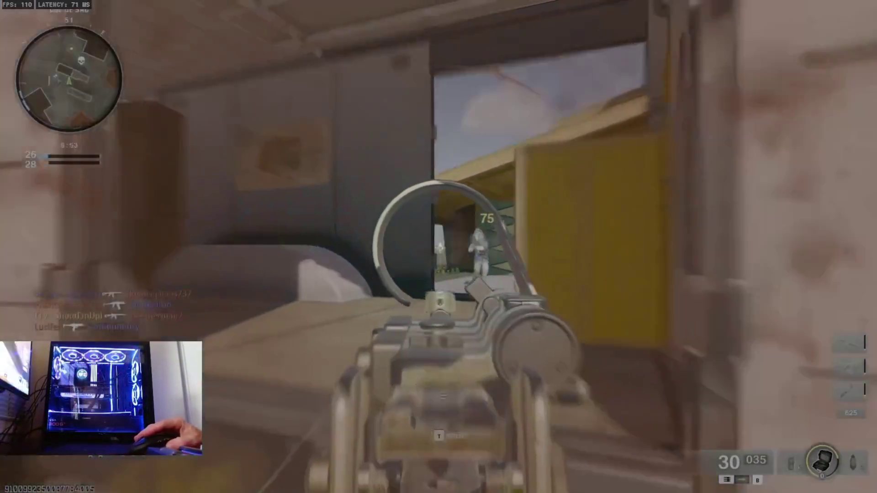
click(439, 247)
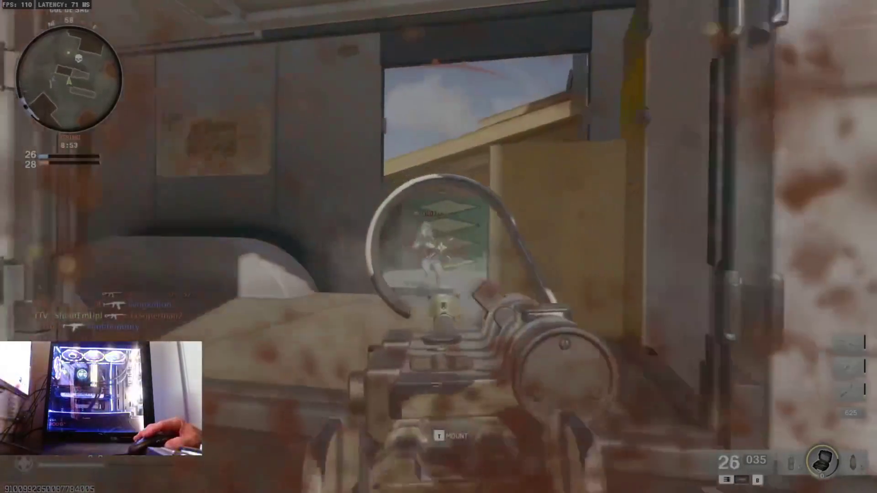
click(439, 247)
key(w)
key(r)
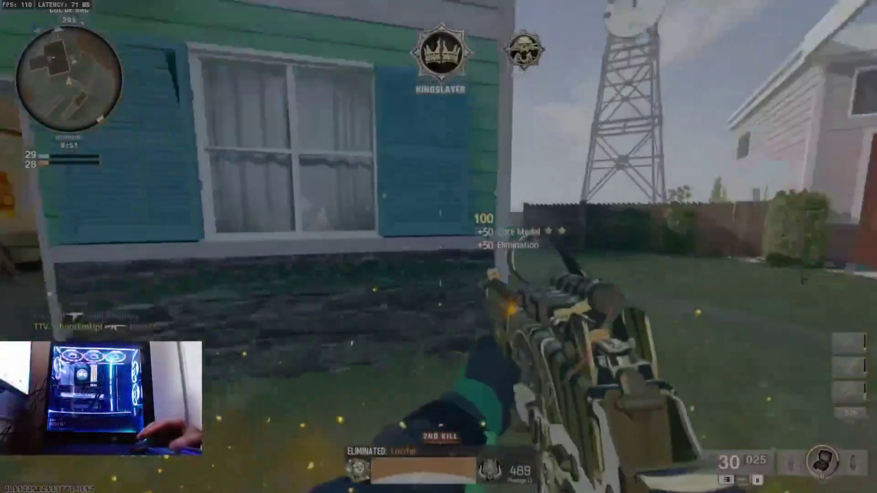
Move through the living room to the window overlooking the street
key(w)
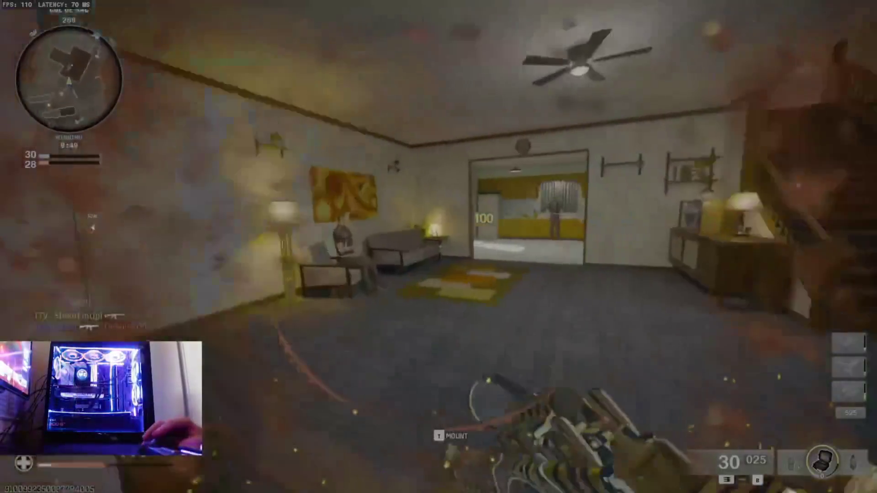
key(w)
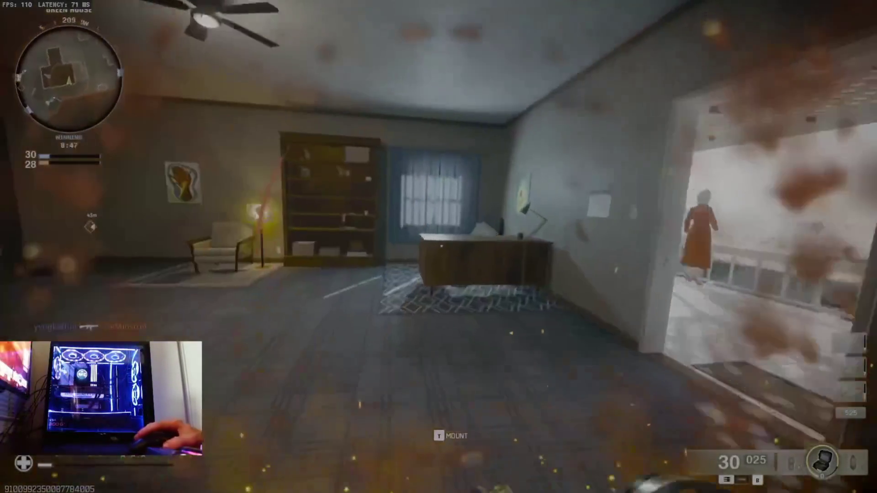
key(w)
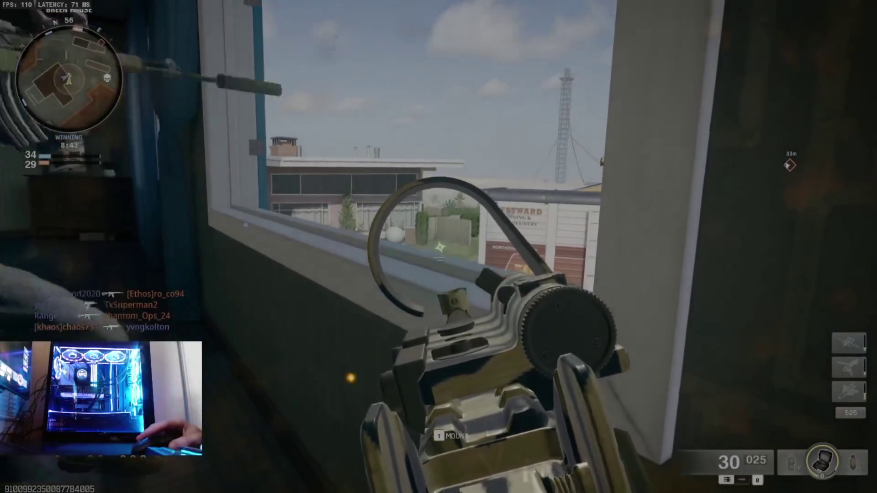
key(w)
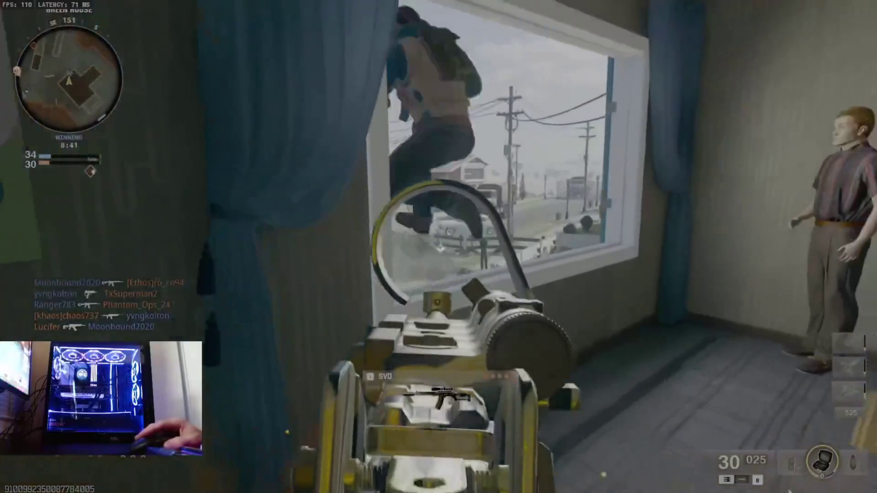
key(w)
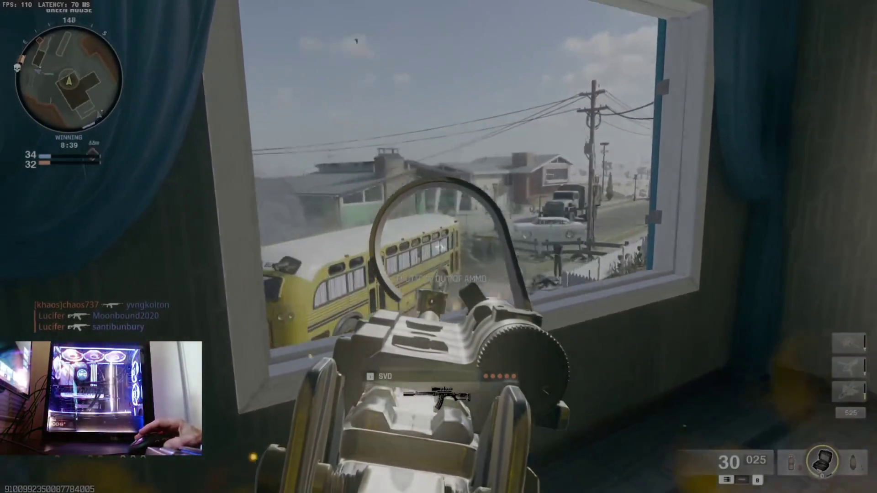
key(w)
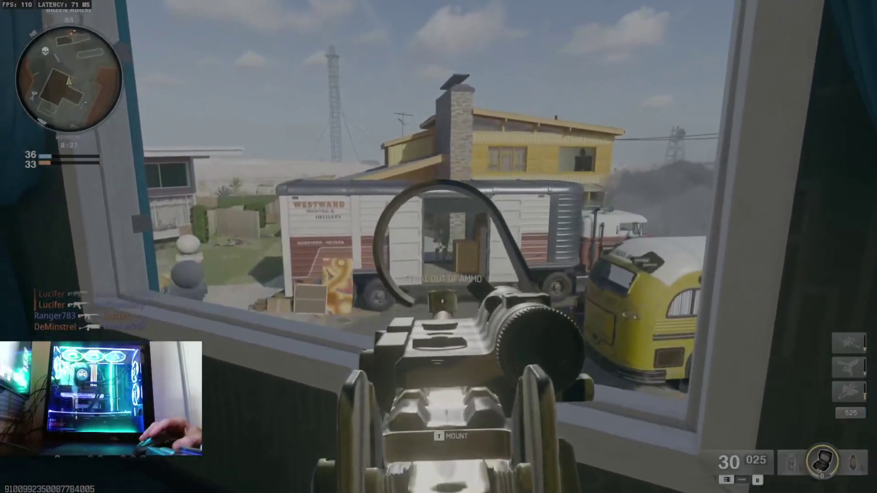
Fire from the window at enemies across the street, reloading in between
click(439, 247)
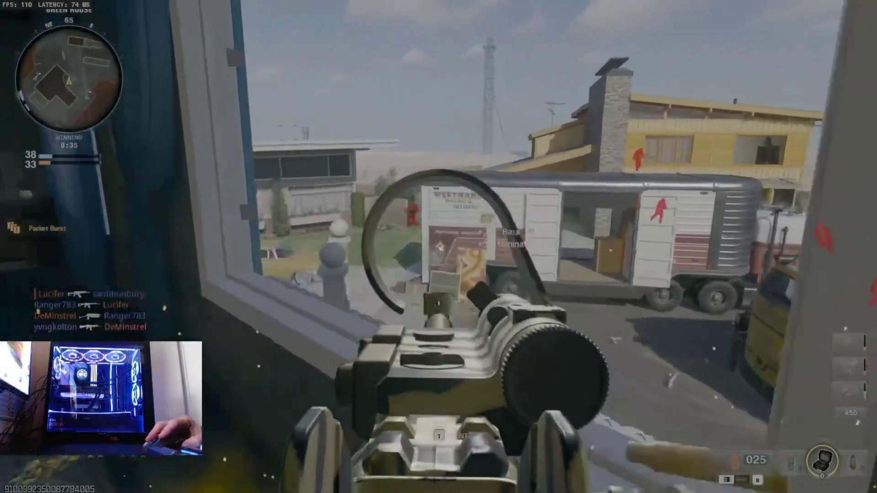
key(r)
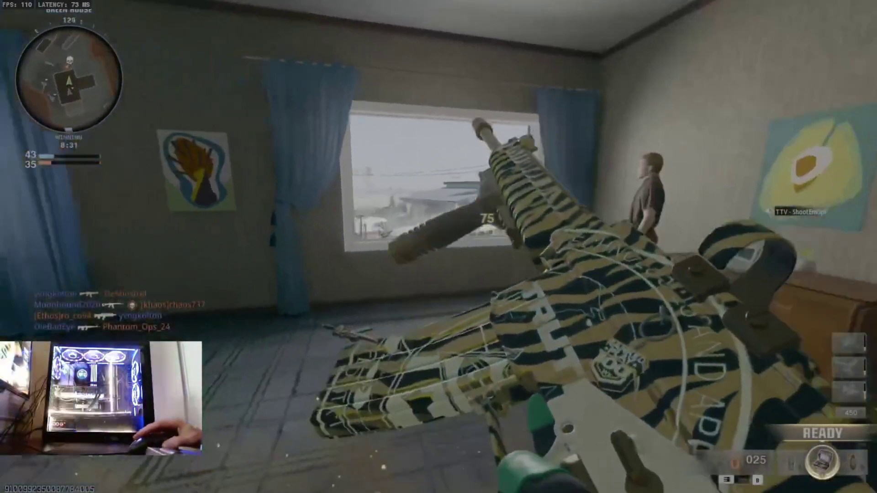
right_click(439, 247)
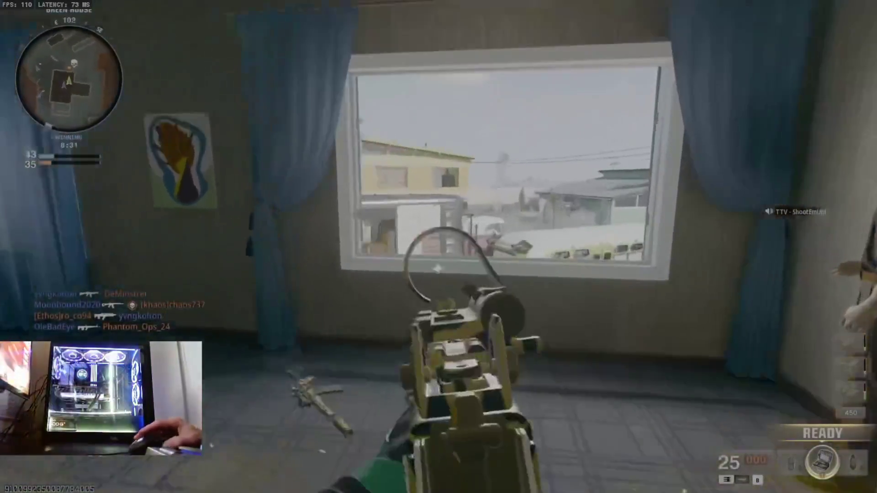
key(w)
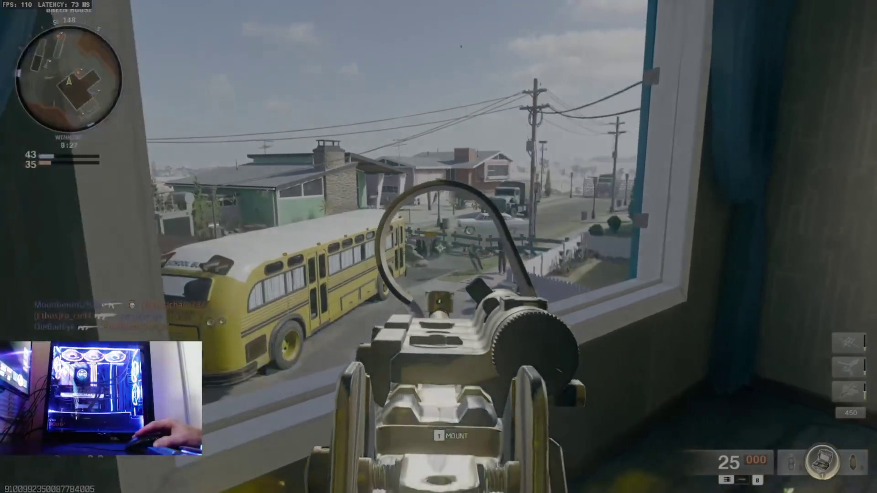
click(438, 247)
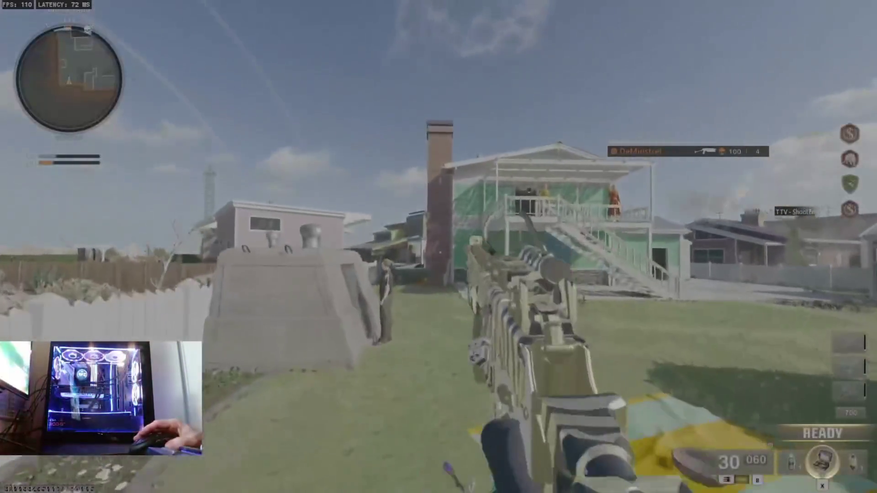
Run across the lawn through the kitchen and eliminate the enemy in the garage
key(w)
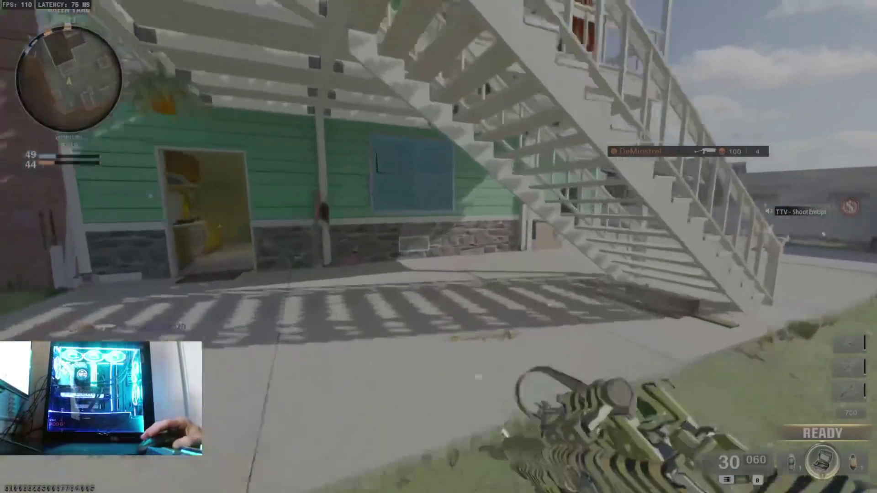
key(w)
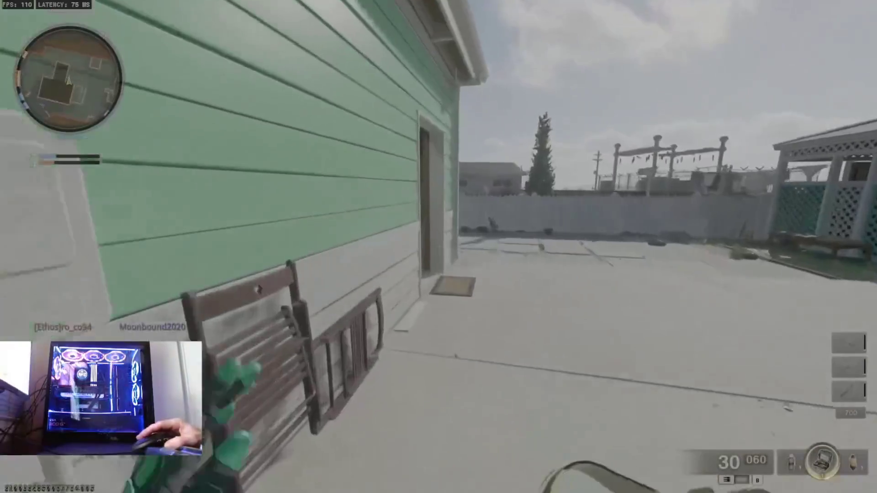
key(w)
click(439, 247)
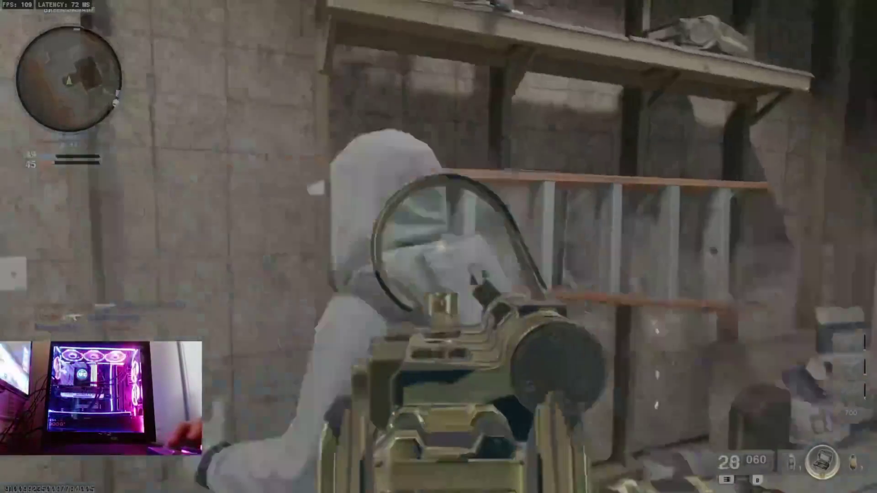
click(439, 246)
key(w)
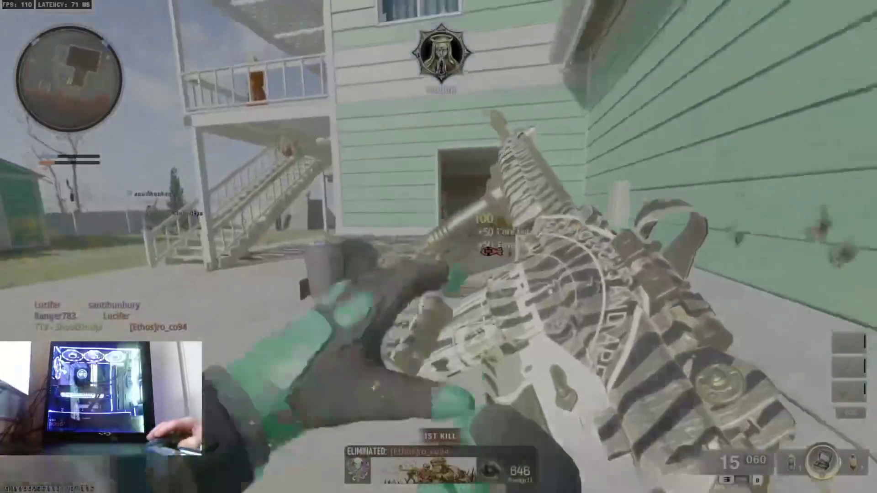
Take the dark-room window and shoot at targets near the yellow bus, then reload
key(w)
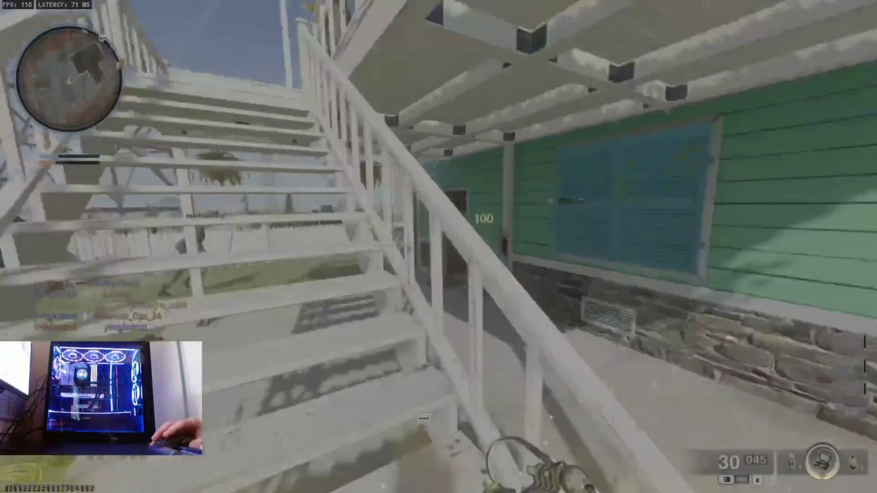
key(w)
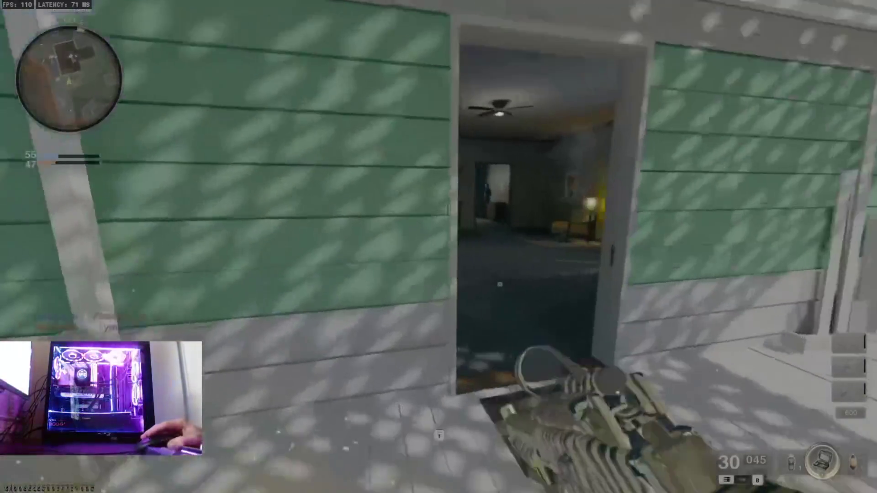
key(w)
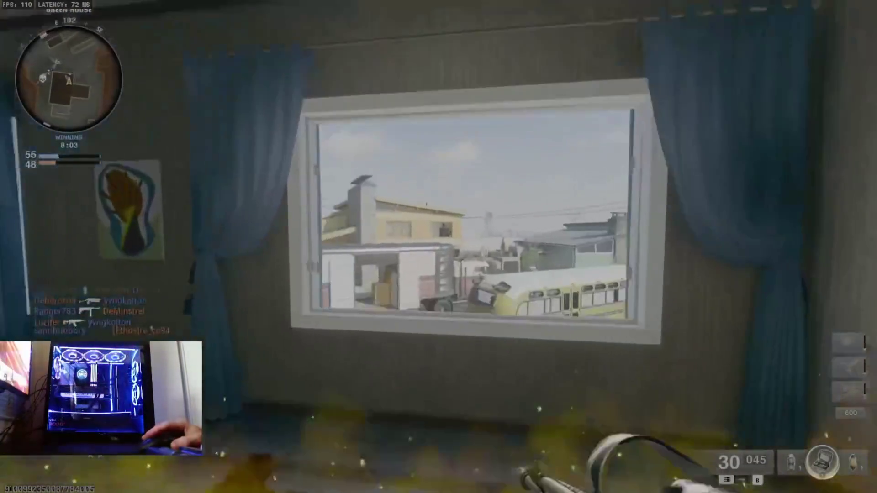
right_click(439, 246)
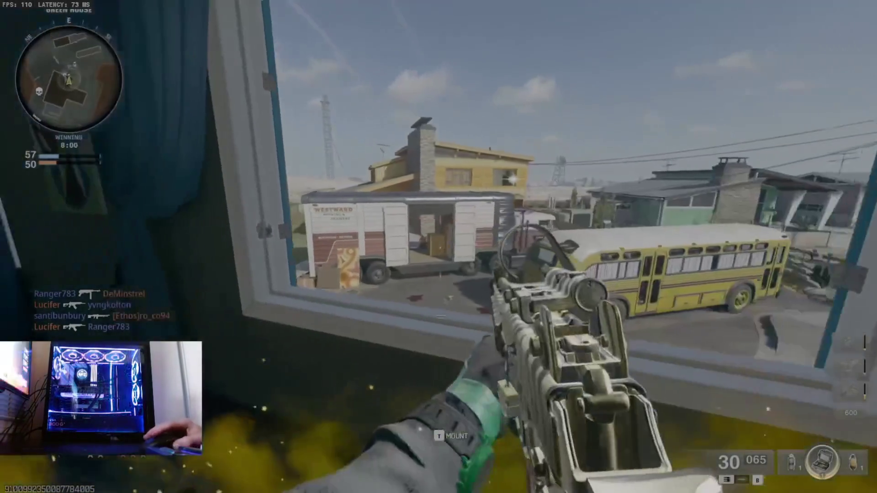
click(439, 247)
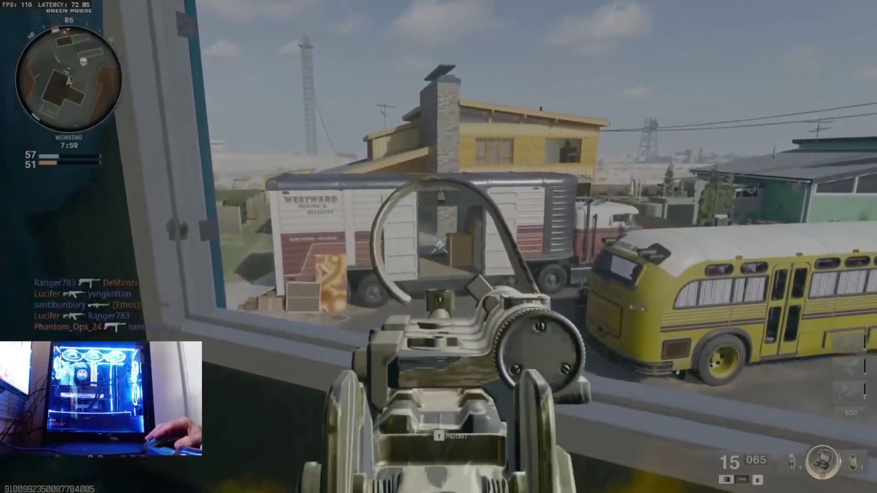
click(439, 247)
key(r)
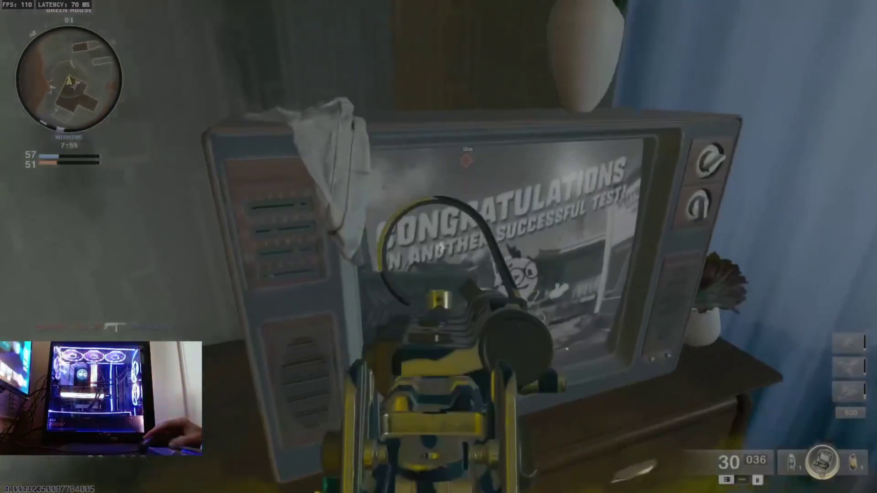
Eliminate the enemy near the school bus from the window and keep covering the street
click(439, 247)
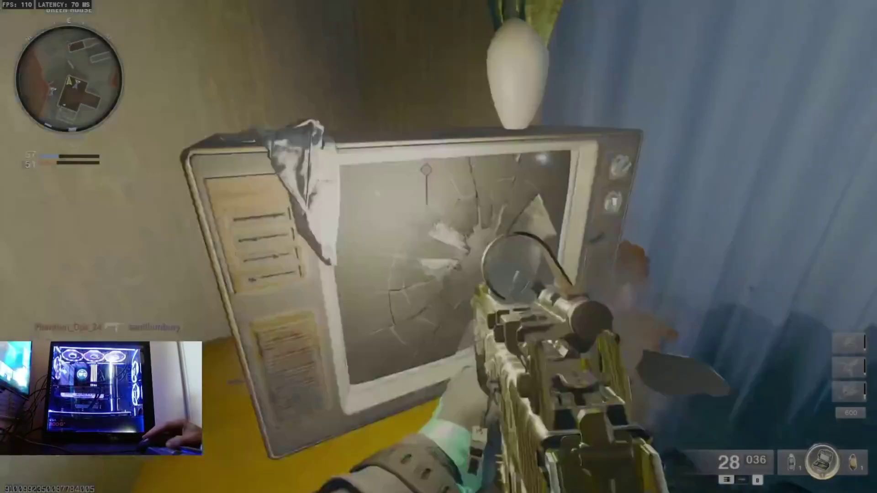
key(i)
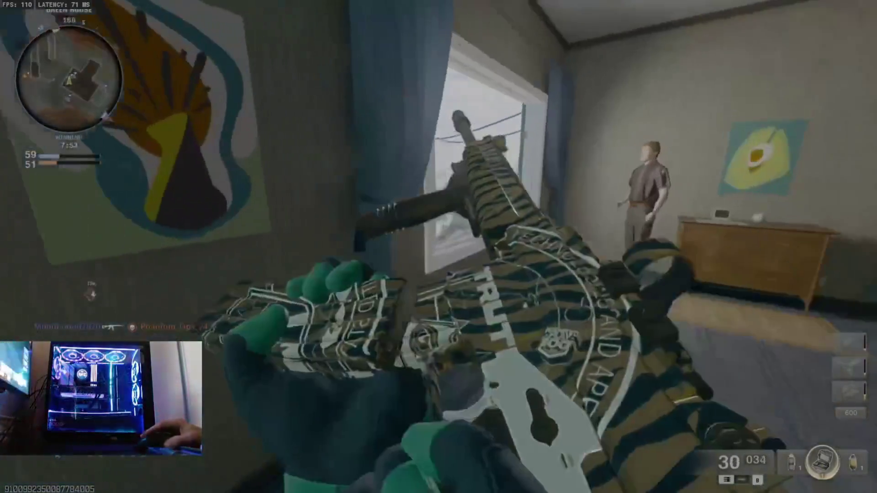
right_click(439, 247)
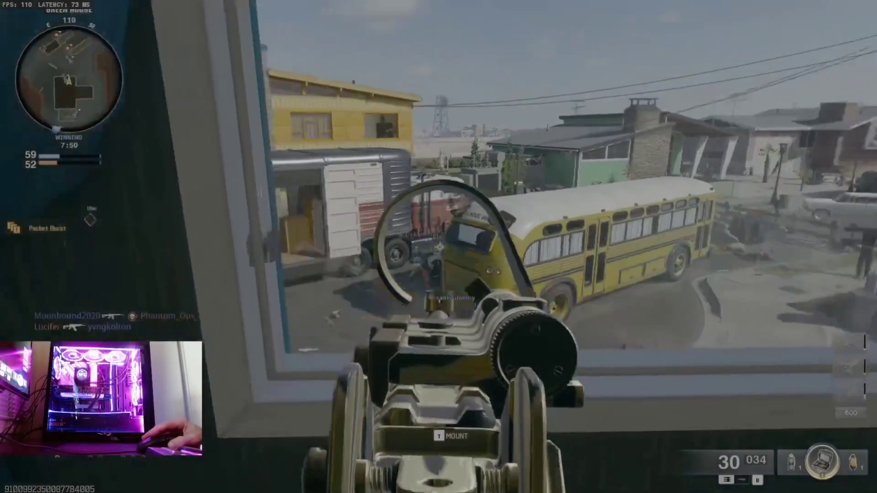
click(438, 247)
click(439, 247)
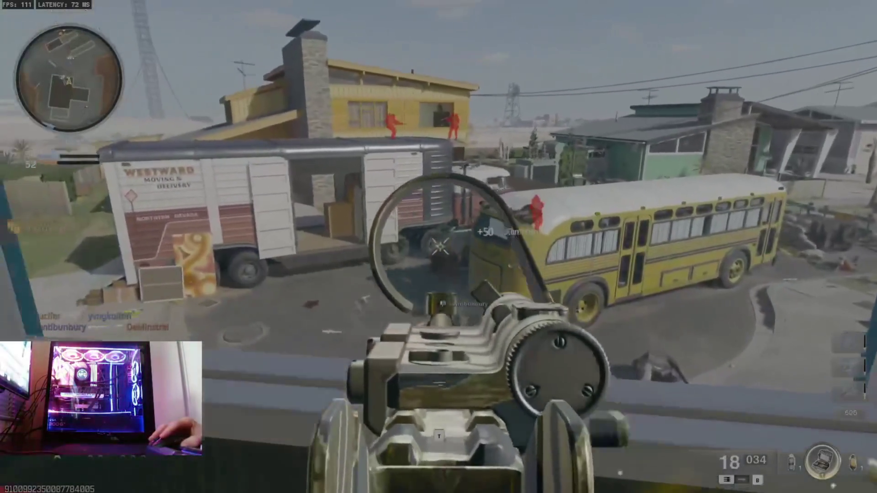
key(i)
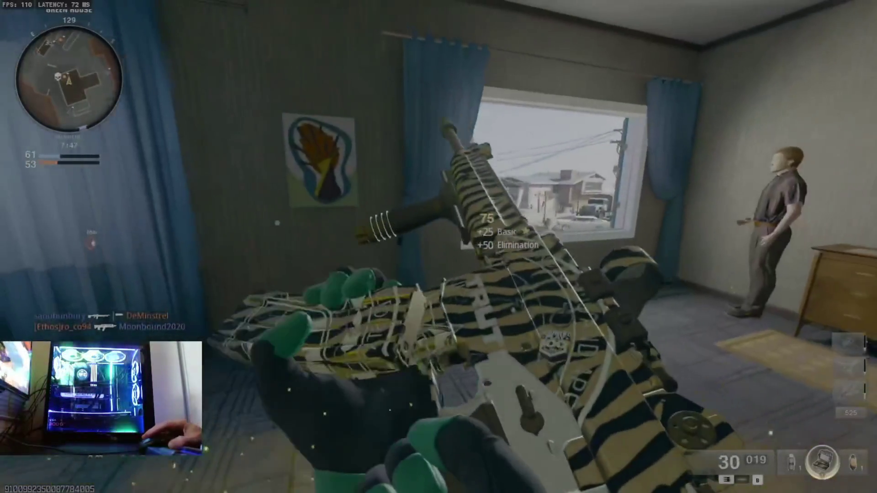
right_click(439, 246)
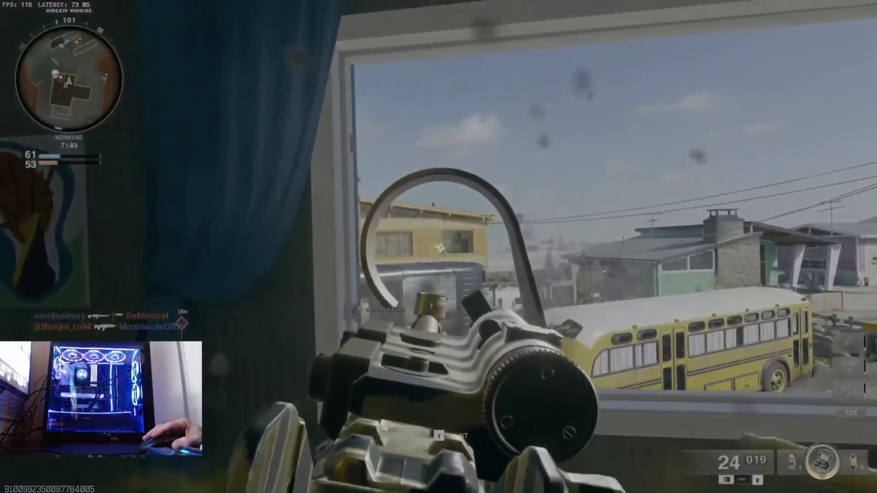
click(438, 247)
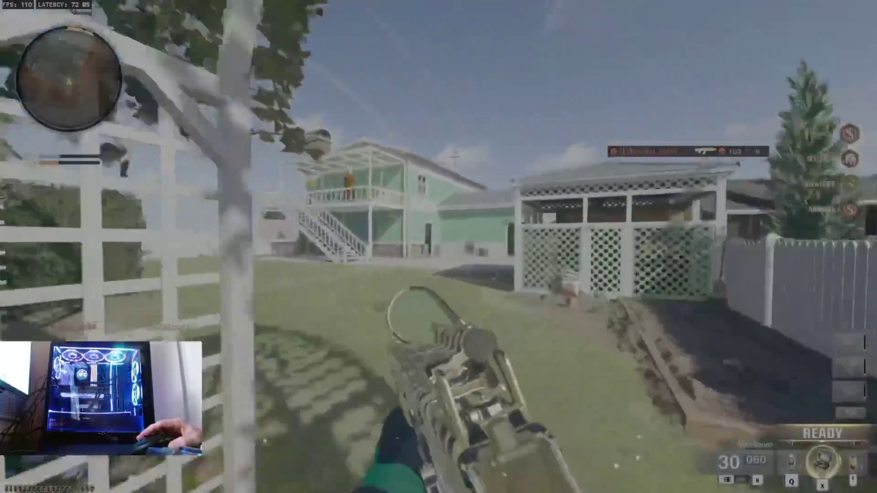
Sprint across the yard to the street and eliminate the enemy there for 75 points
key(w)
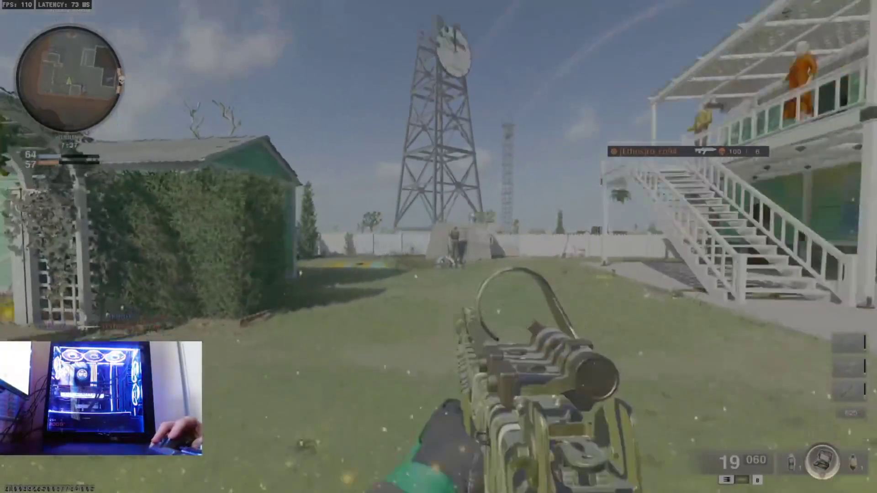
key(shift)
key(w)
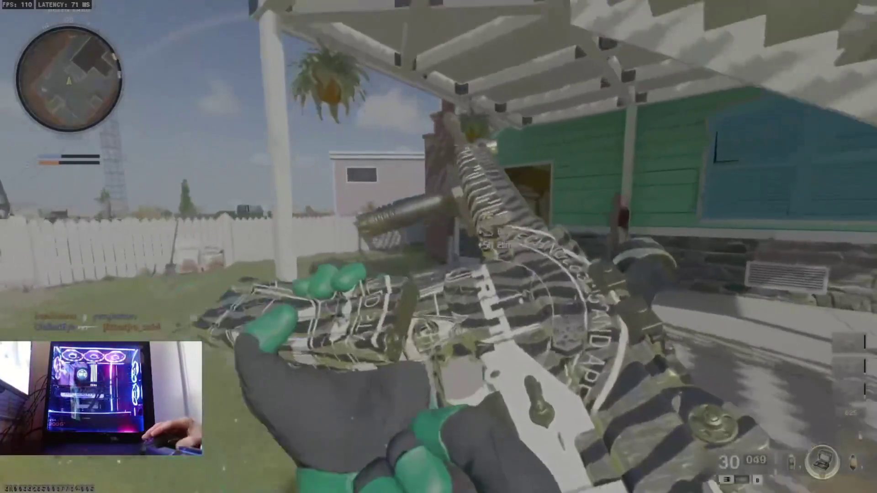
right_click(438, 247)
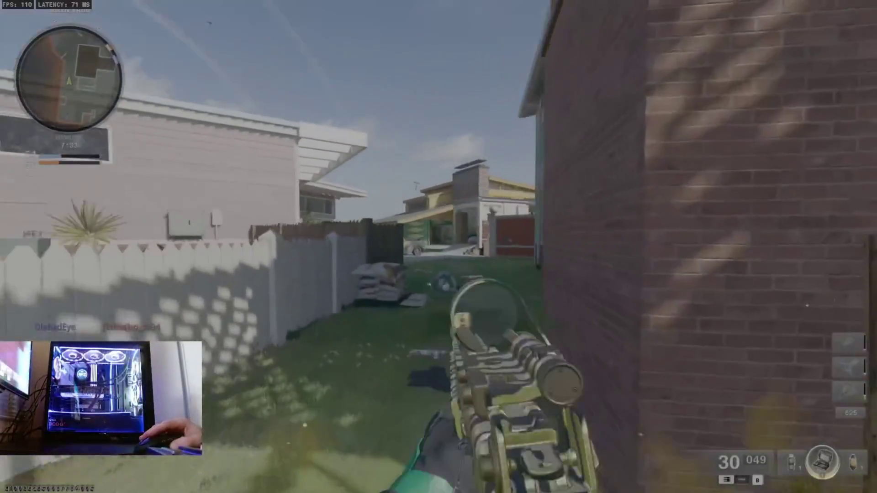
key(w)
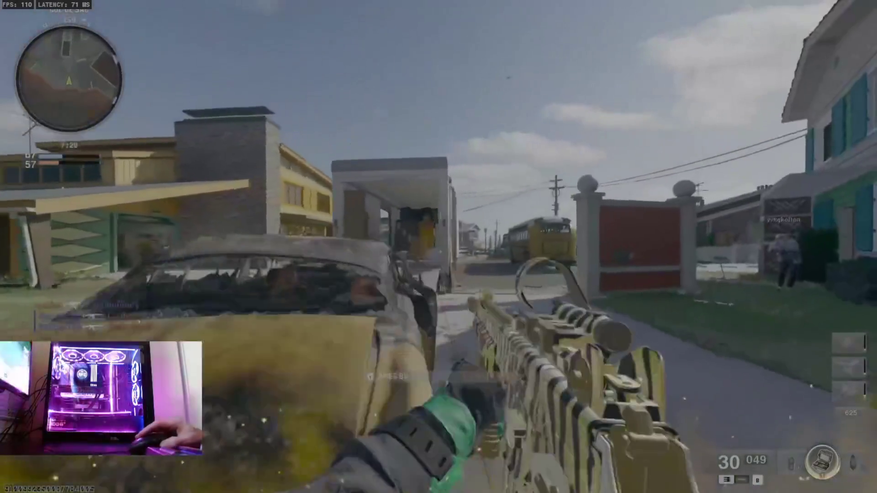
right_click(439, 247)
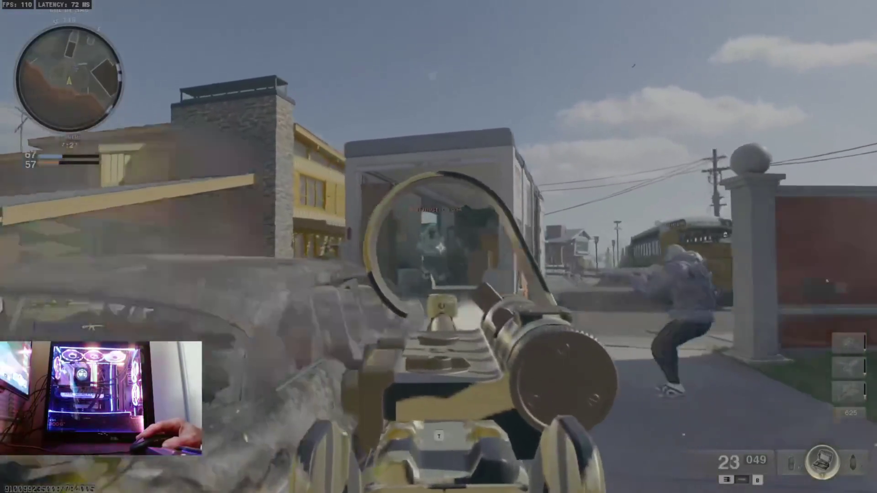
click(439, 247)
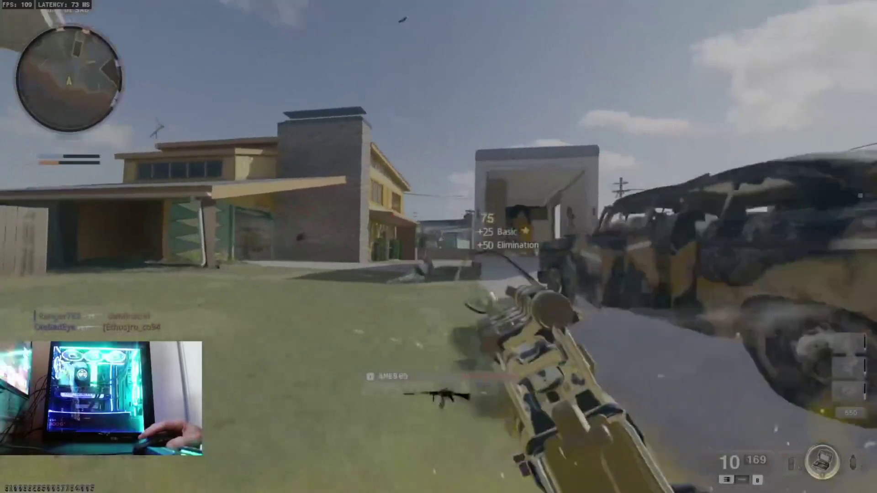
right_click(439, 247)
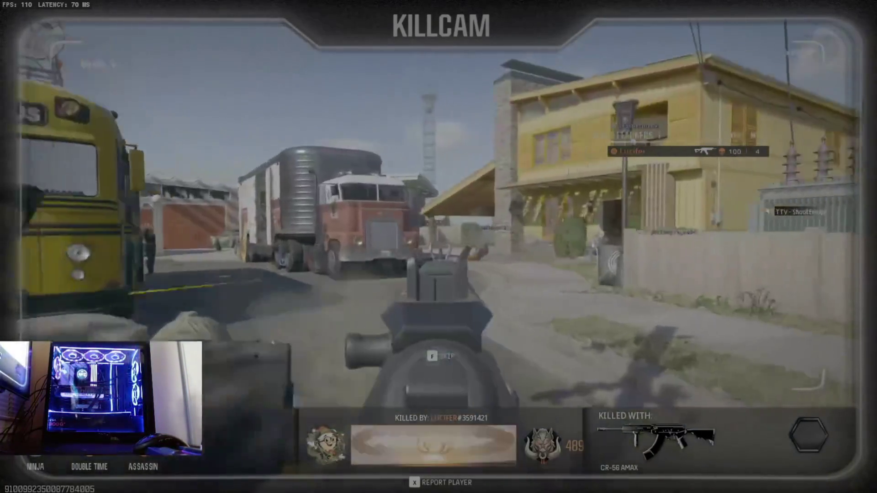
Sprint along the fence and down the alley beside the green house, eliminating the enemy ahead
key(w)
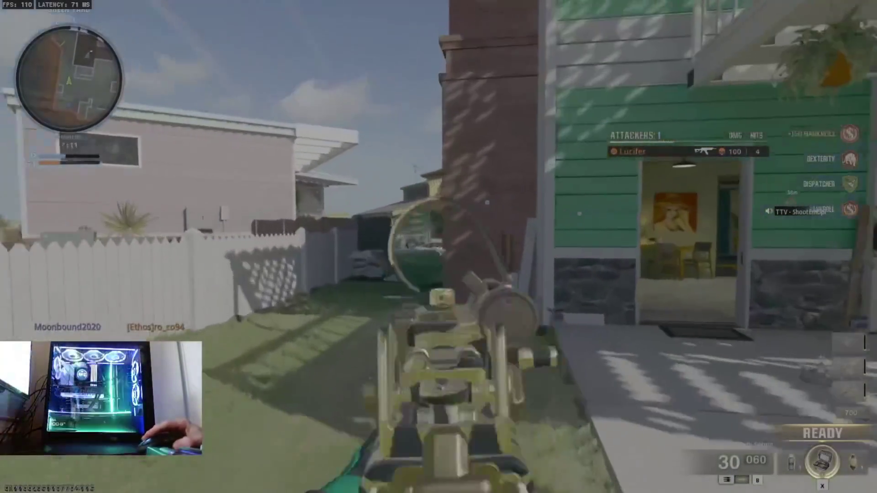
key(shift)
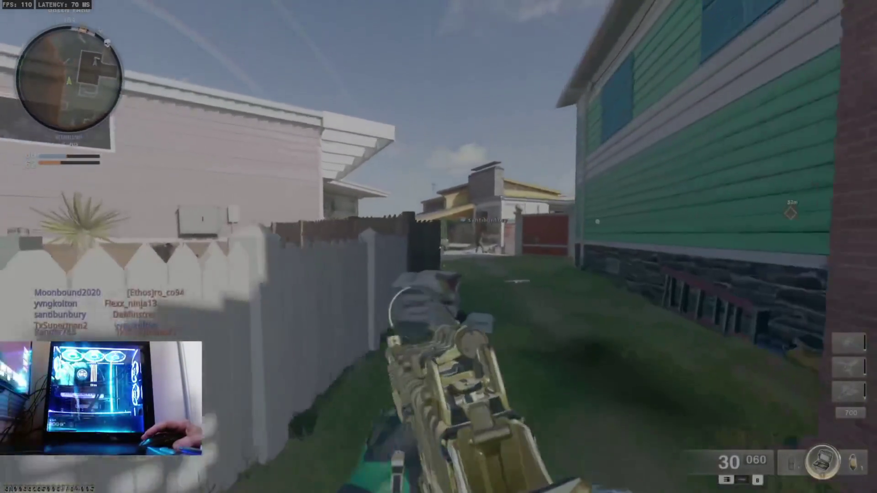
key(w)
key(w)
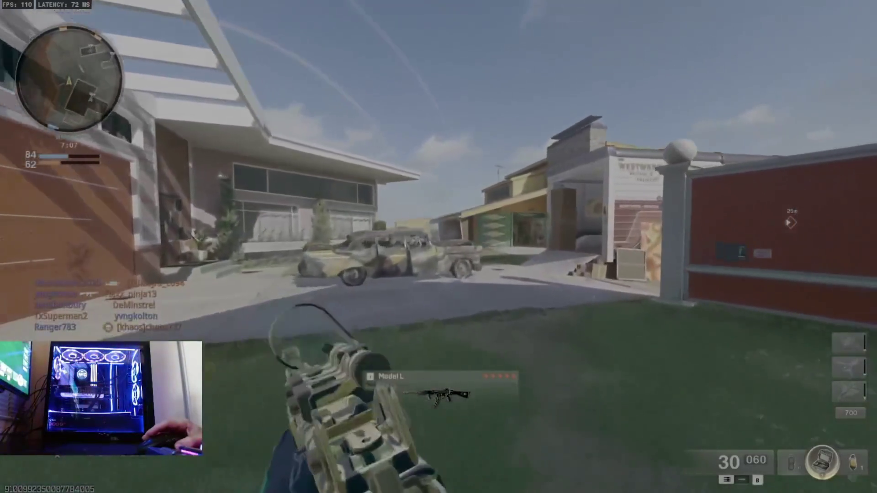
right_click(439, 247)
click(439, 247)
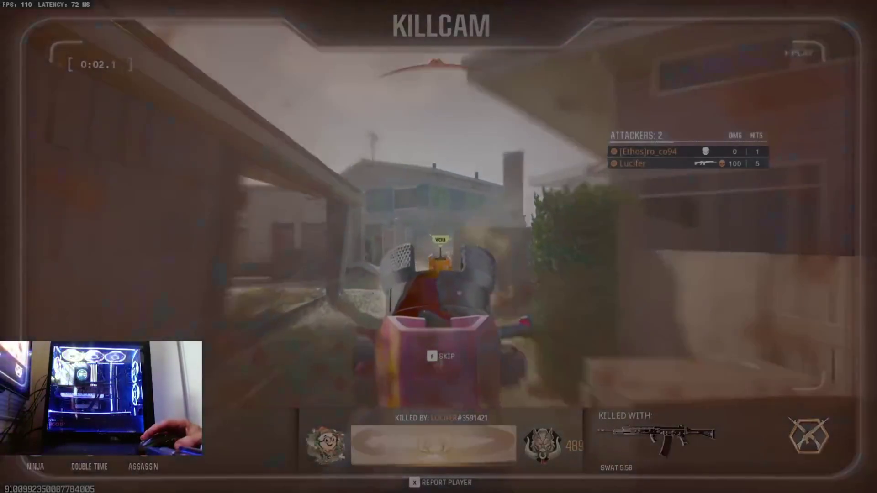
Skip the killcam, run through the green house to the street, shoot the enemies near the bus and reload
key(f)
key(w)
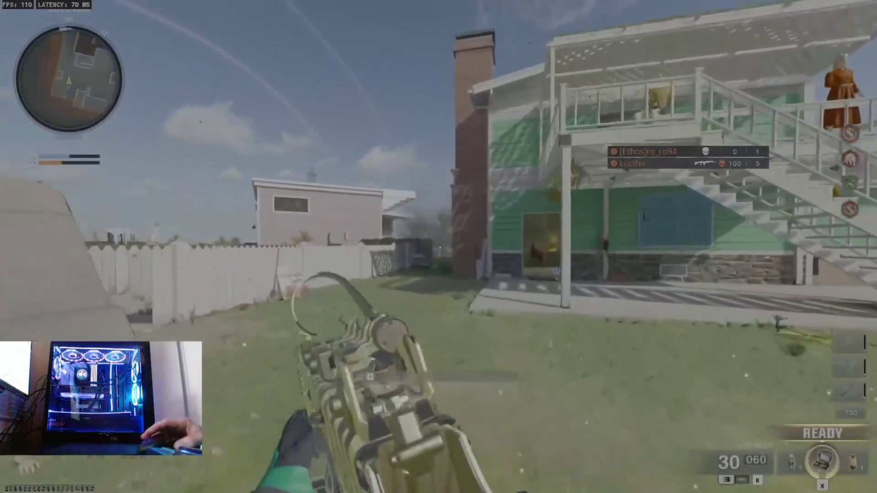
key(w)
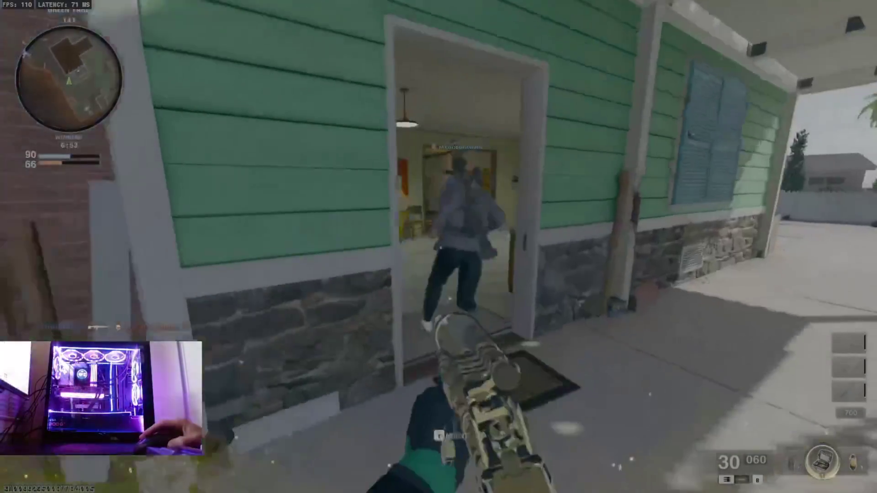
key(w)
key(w)
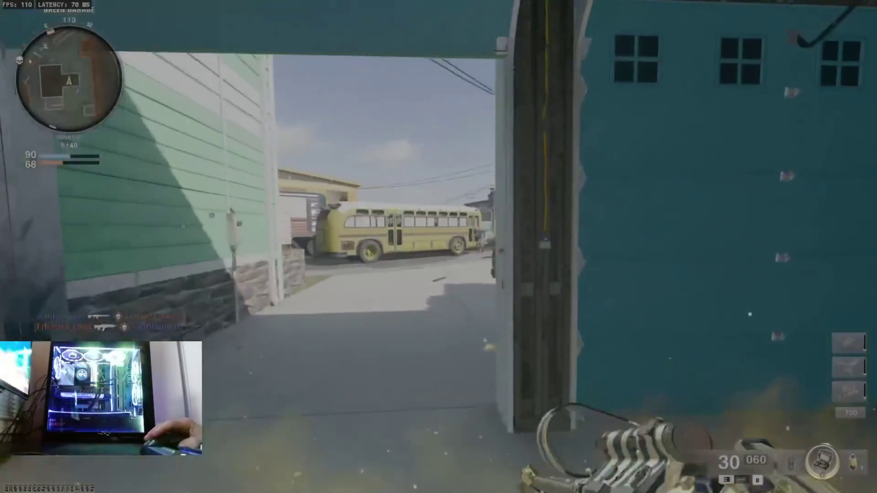
key(w)
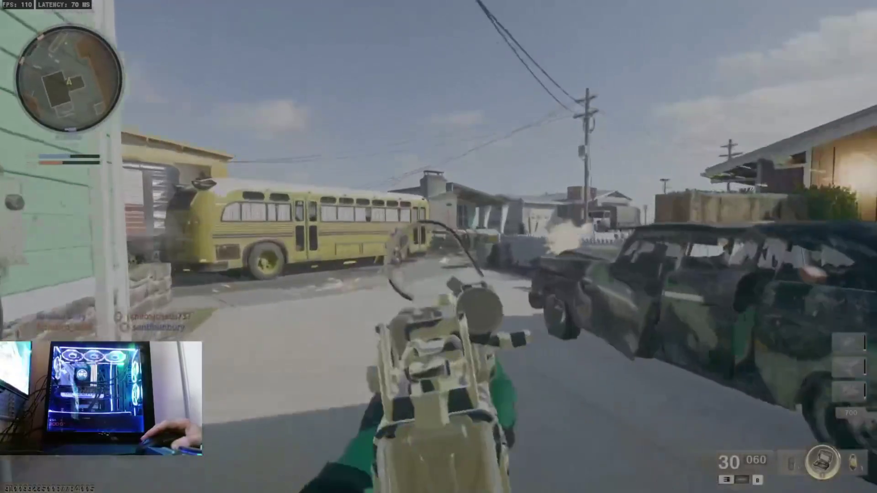
key(w)
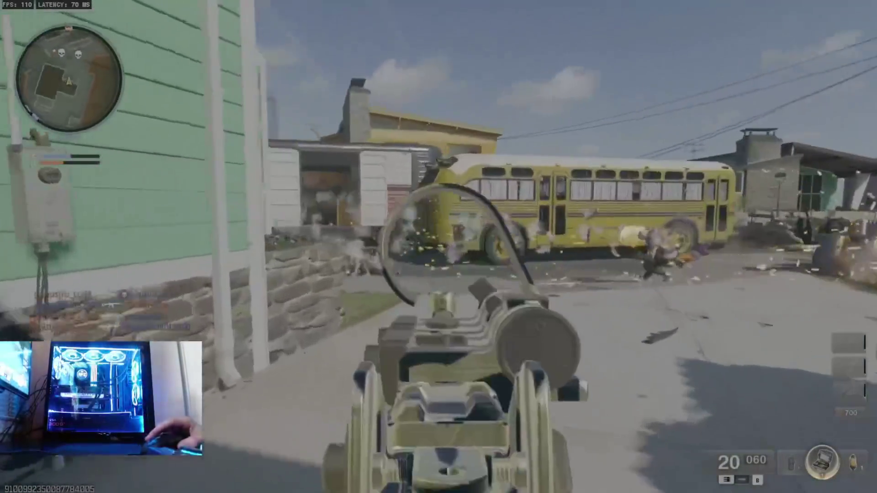
click(439, 246)
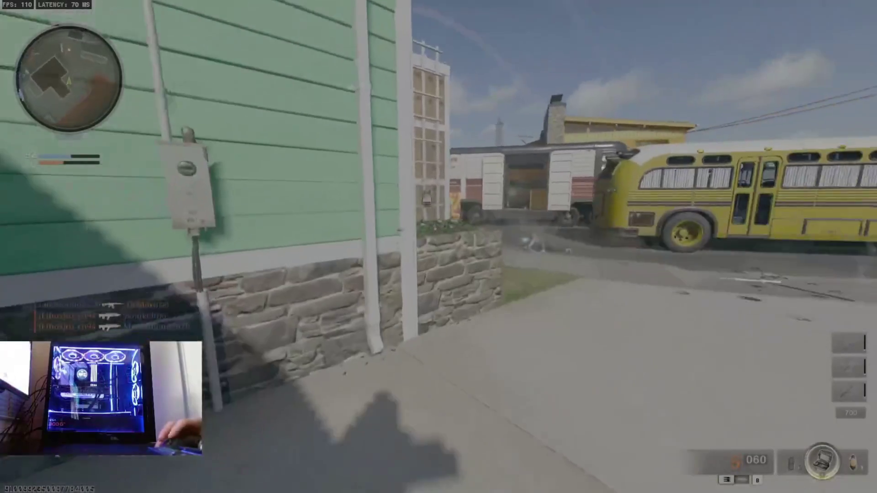
key(r)
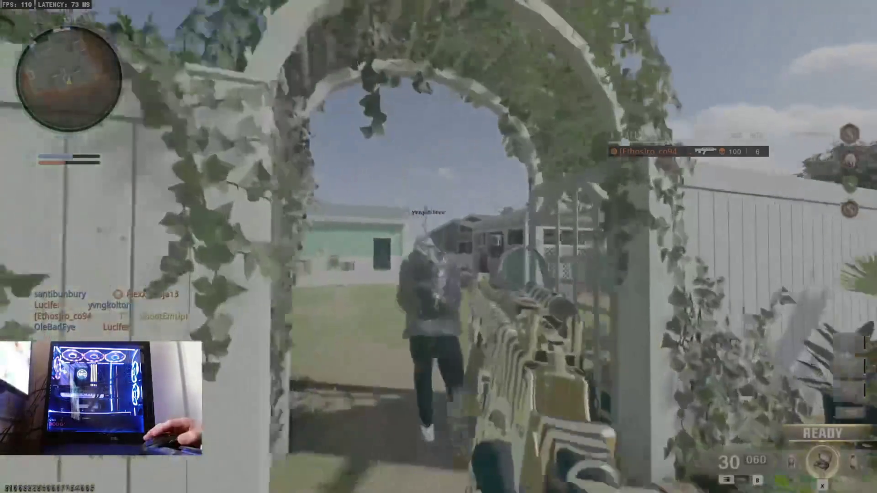
Cross the lawn and side alley into the green house and reach its street-side doorway
key(w)
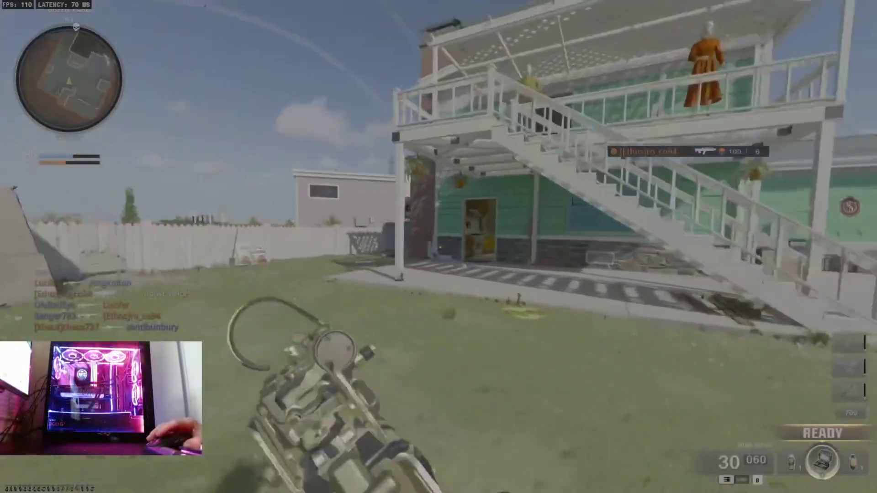
key(w)
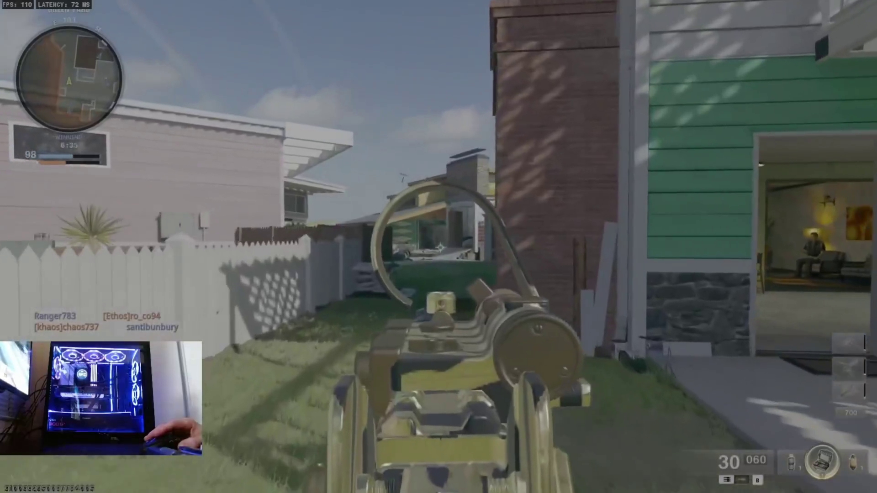
key(w)
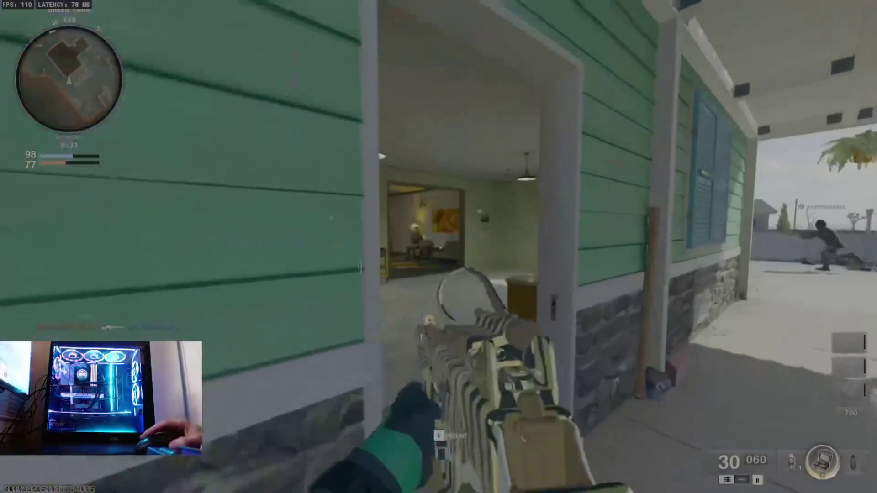
key(w)
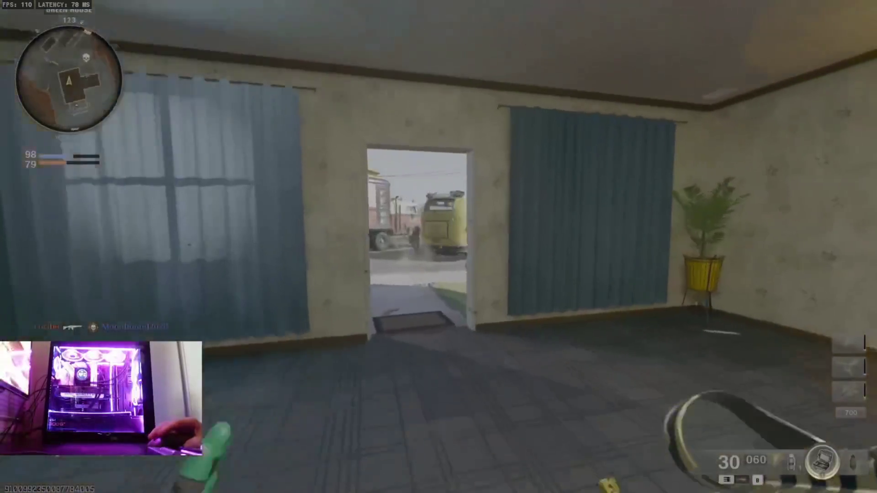
key(w)
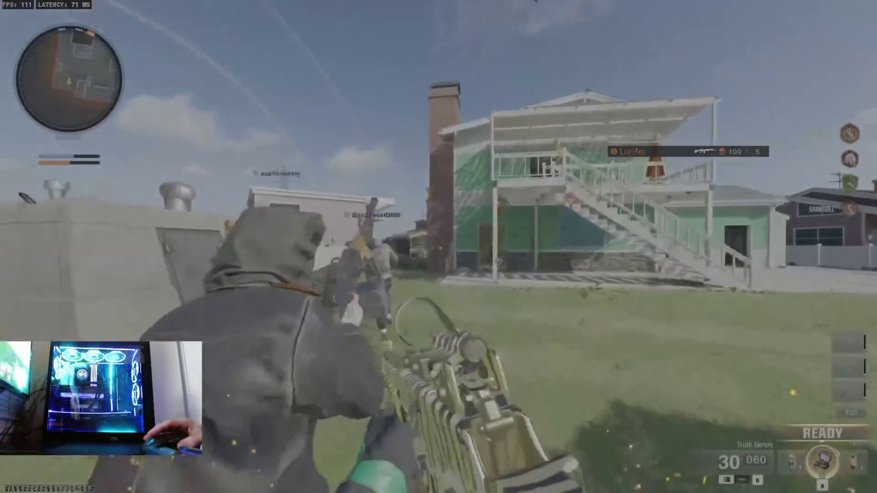
Check the scoreboard, then eliminate the top-scoring enemy near the bus and keep pushing past the fence
key(Tab)
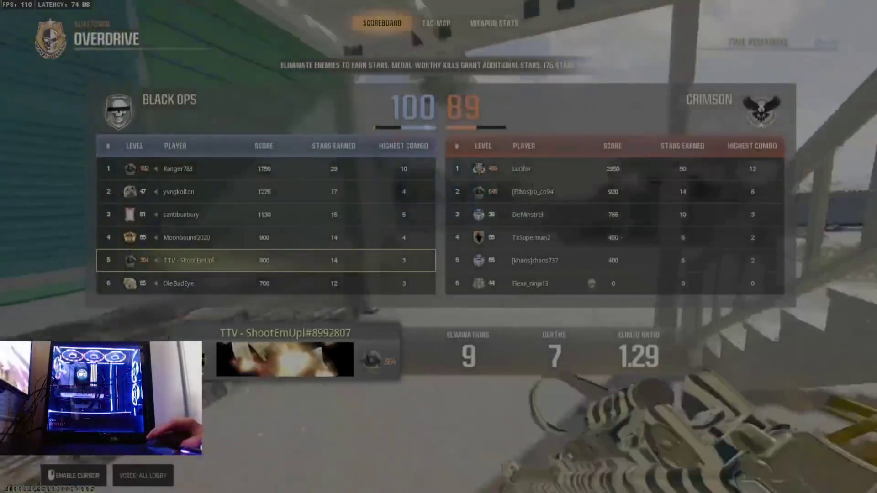
key(Tab)
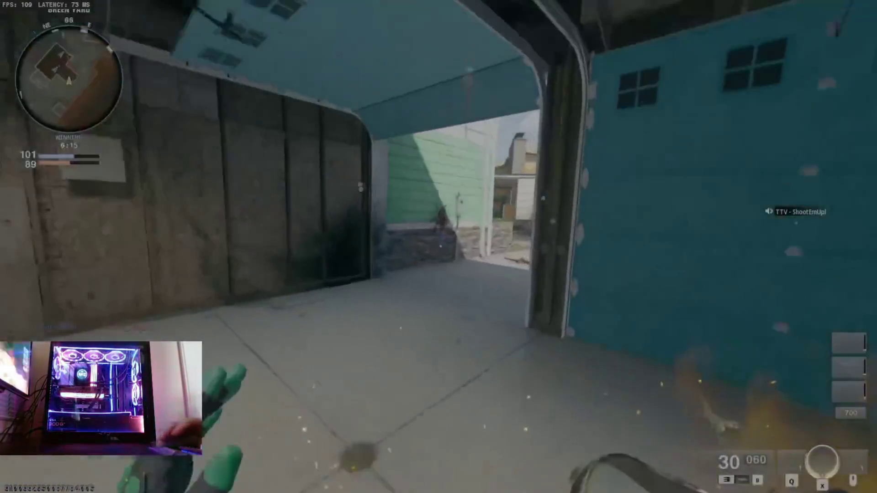
key(w)
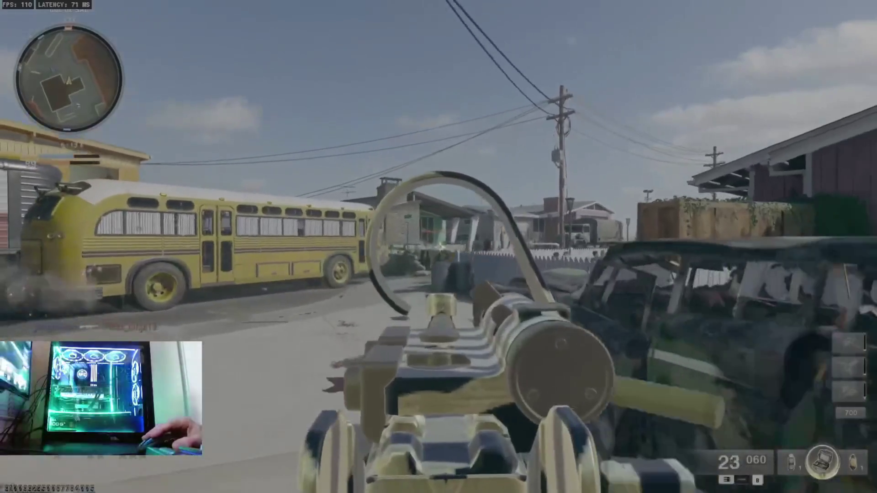
click(439, 247)
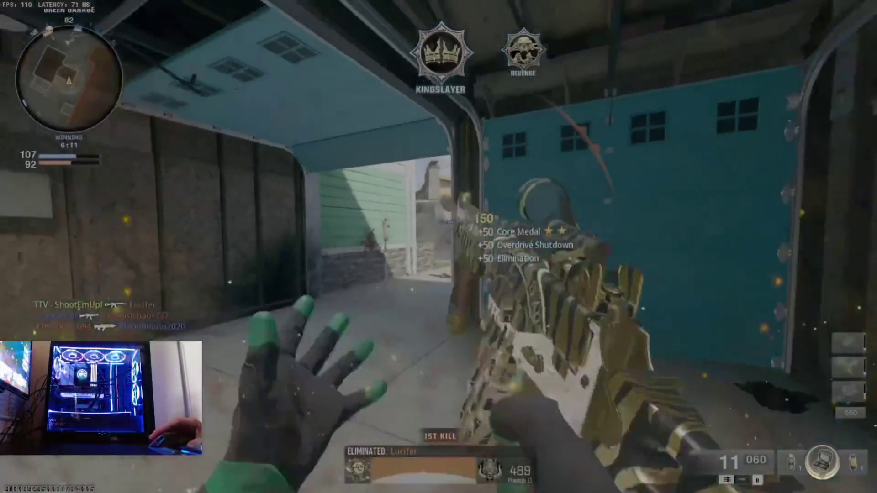
key(r)
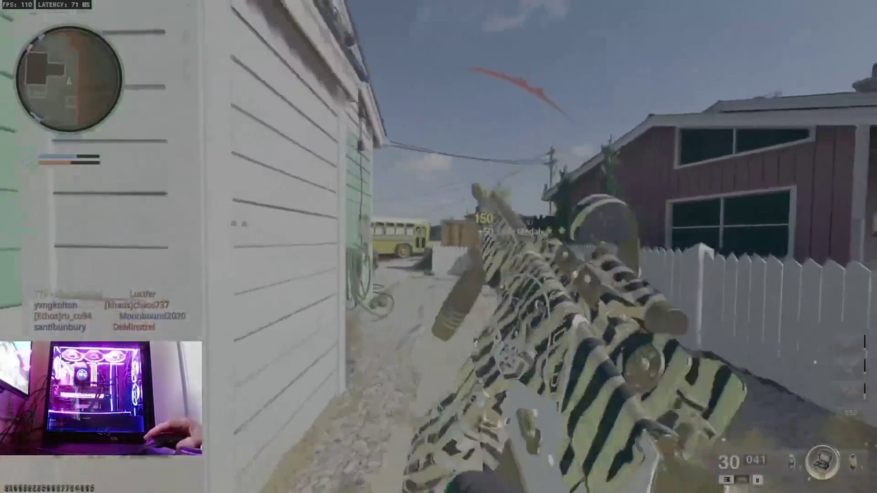
key(w)
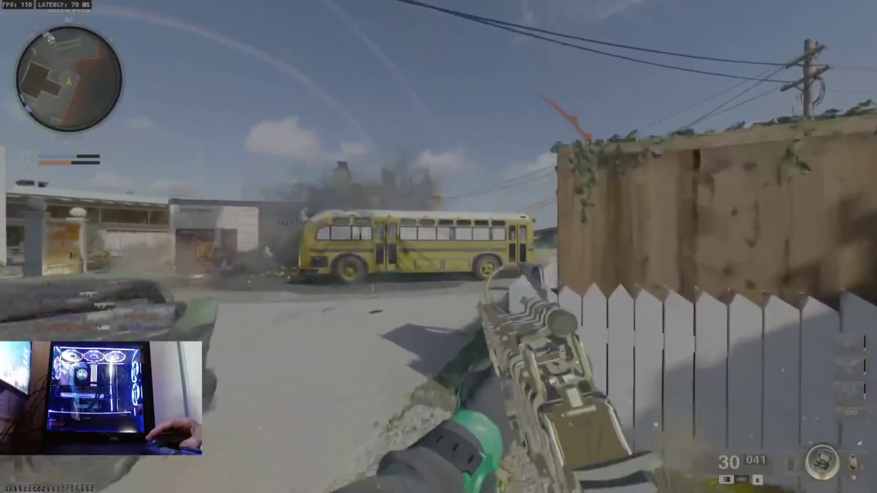
key(shift)
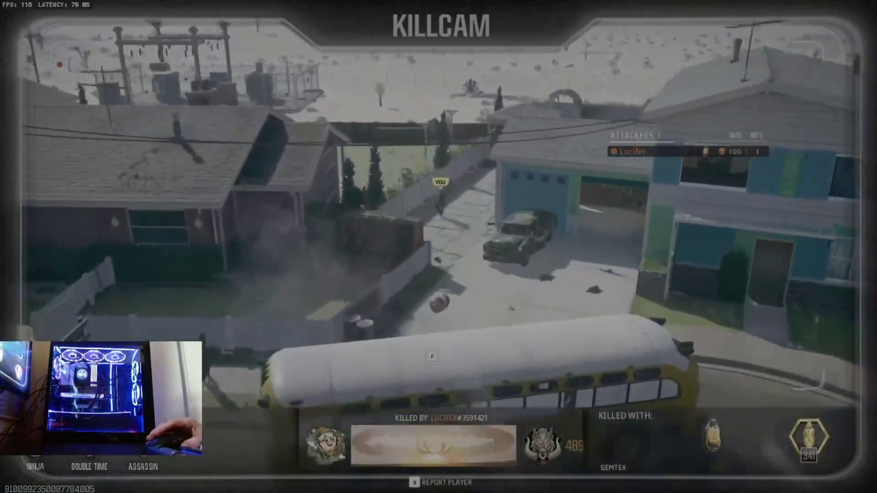
Advance along the fence alley, gun down enemies by the car and bus, and throw equipment
key(w)
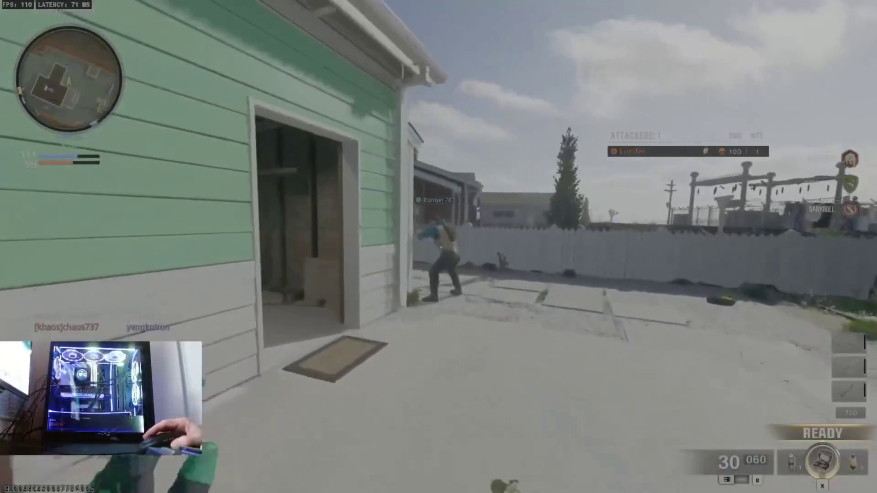
key(w)
key(w)
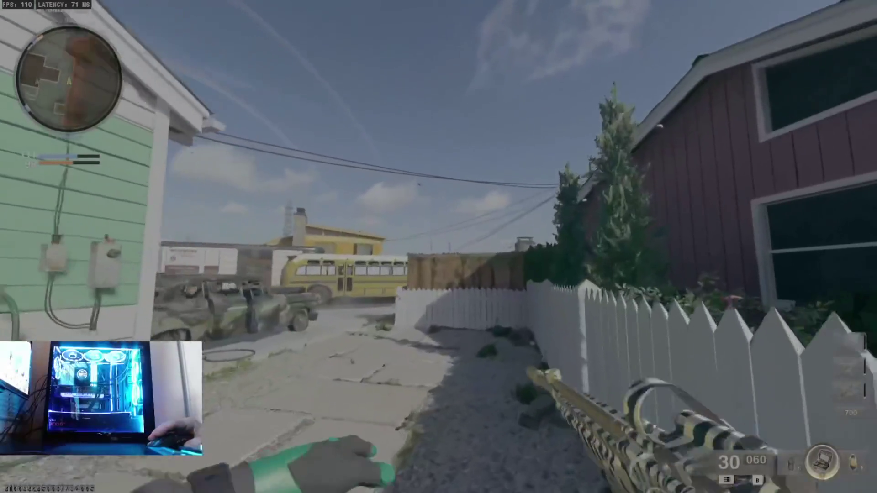
key(w)
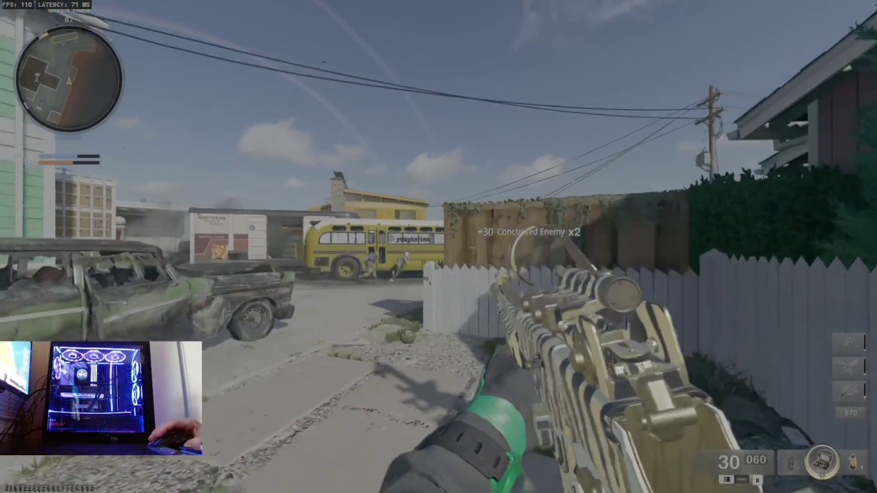
click(439, 247)
click(439, 247)
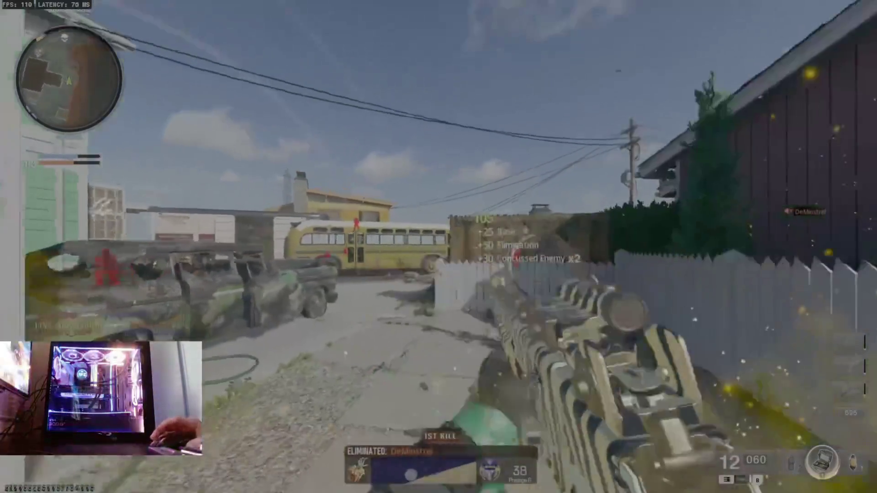
key(g)
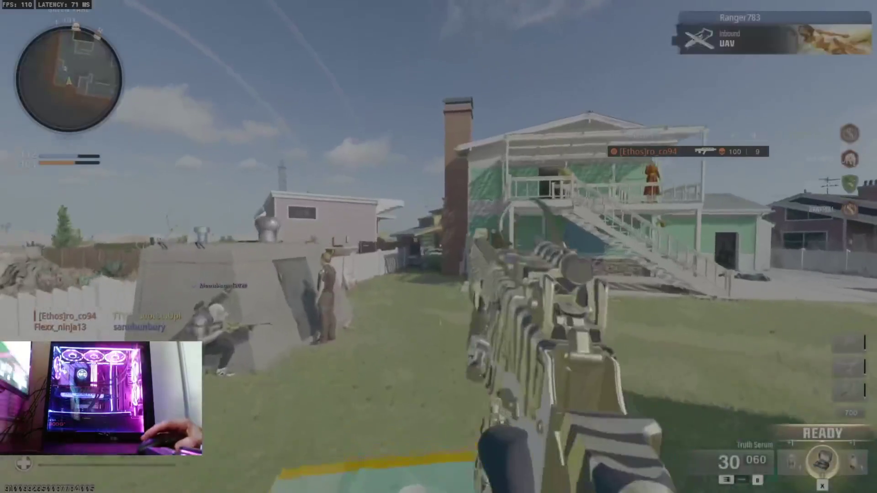
Shoot the gazebo enemy, melee the one in front, and reload in the garage
key(w)
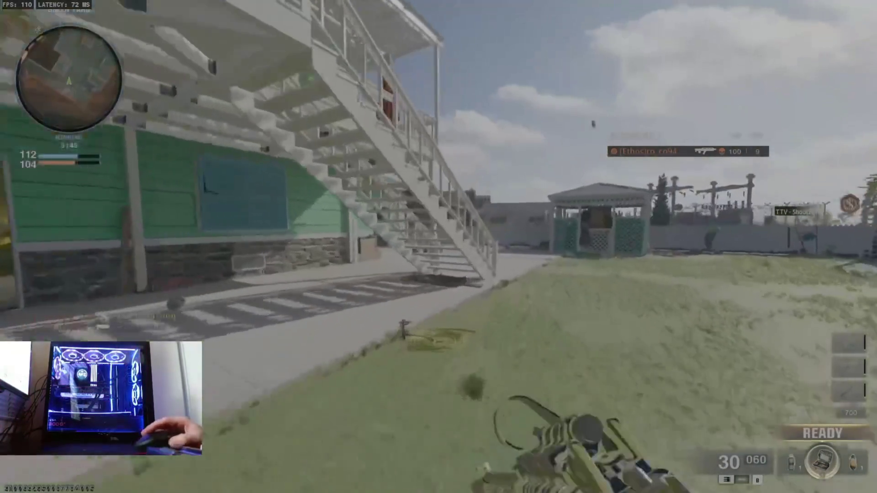
right_click(439, 246)
click(438, 247)
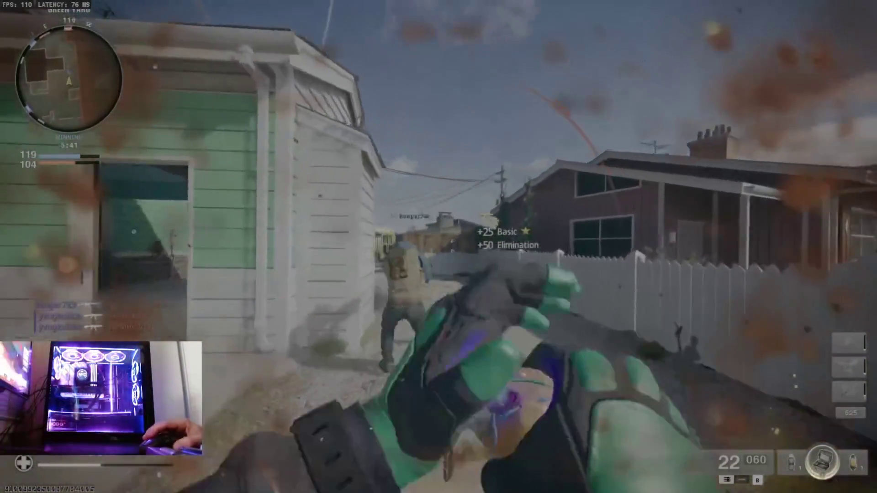
key(q)
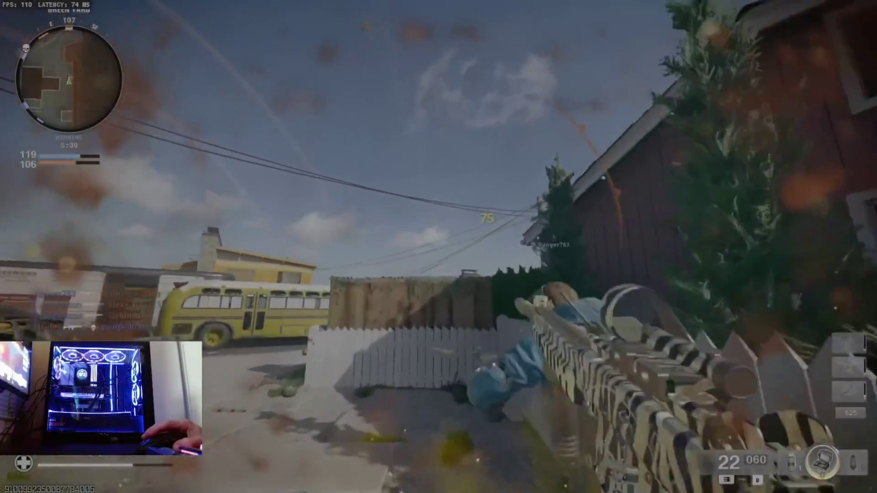
key(v)
key(r)
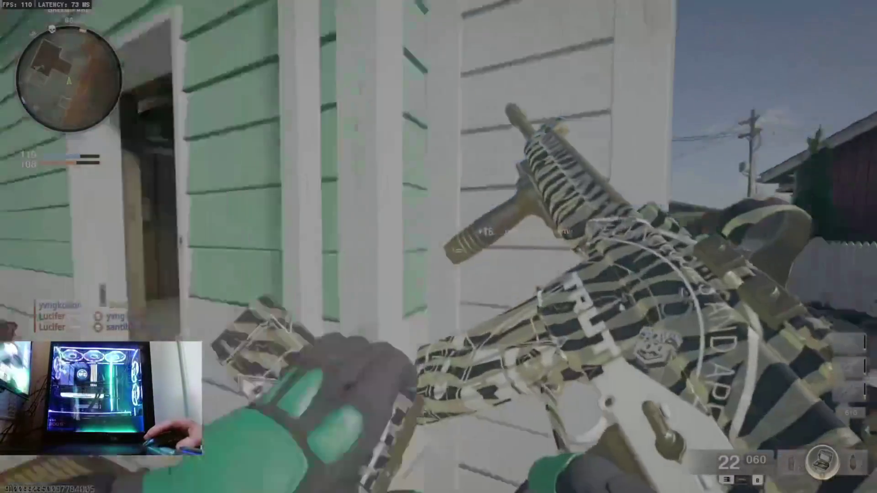
Fight the enemy by the bus from the garage doorway, reload, and step into the street
key(w)
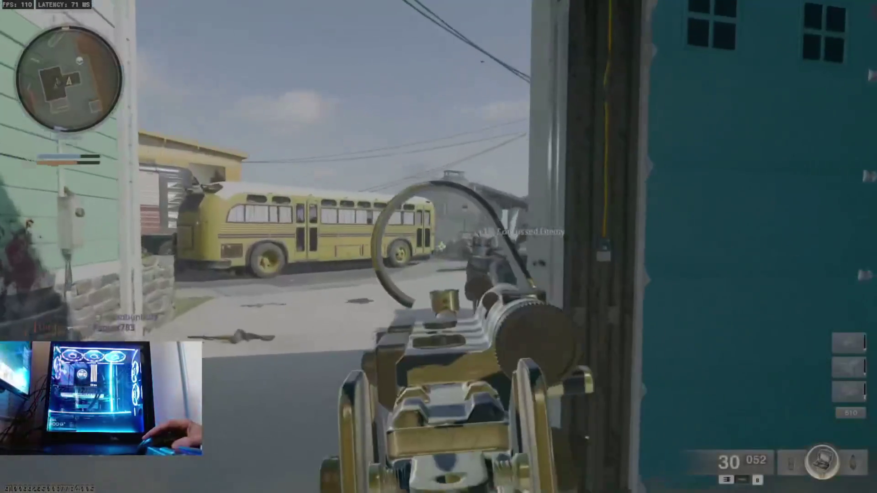
key(s)
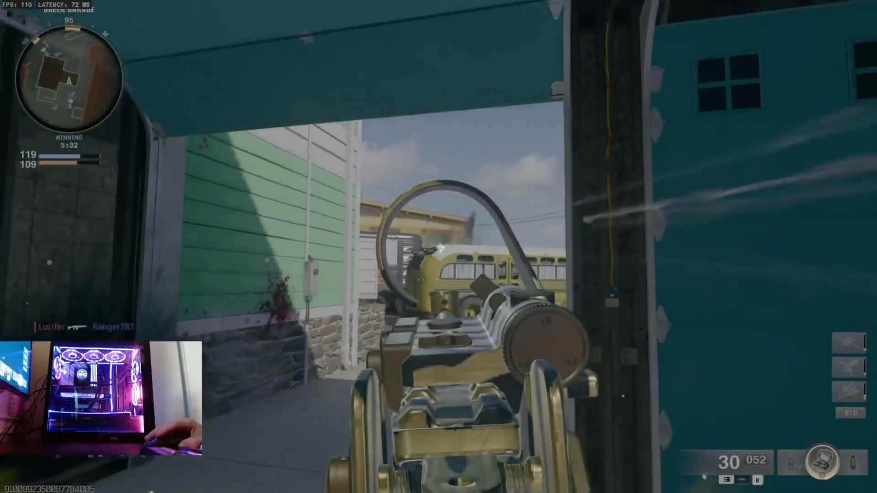
click(439, 247)
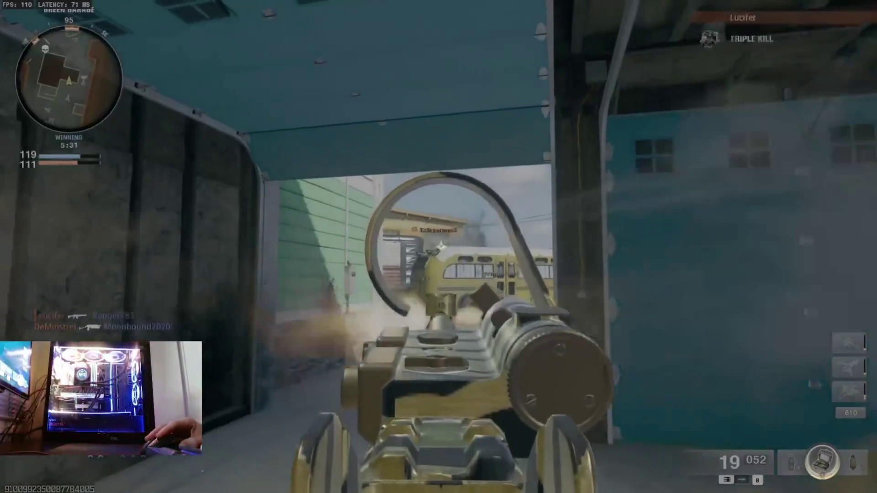
click(439, 247)
key(i)
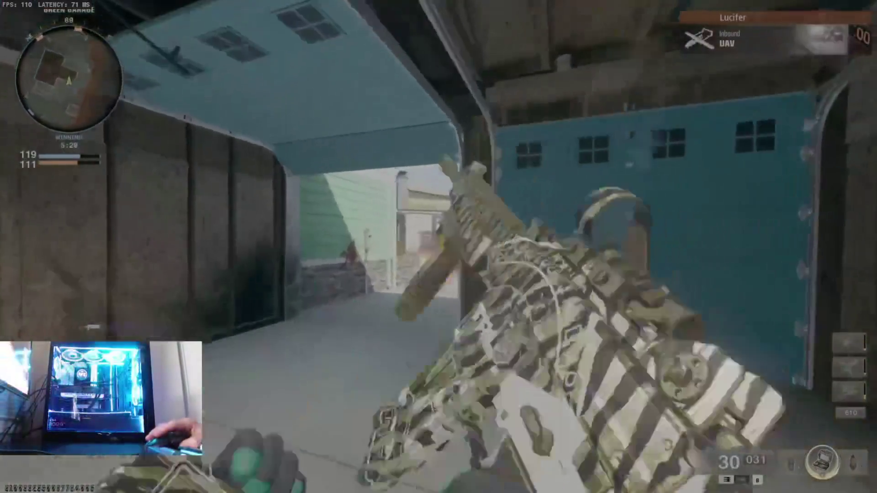
right_click(438, 247)
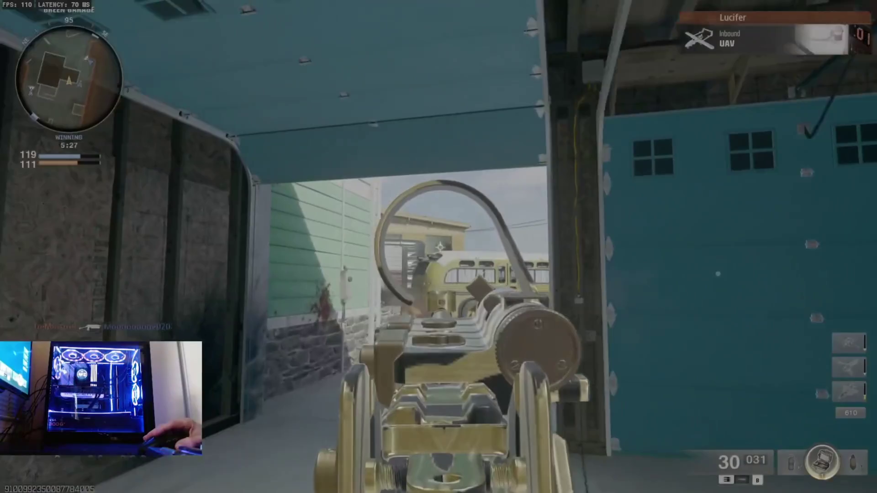
key(w)
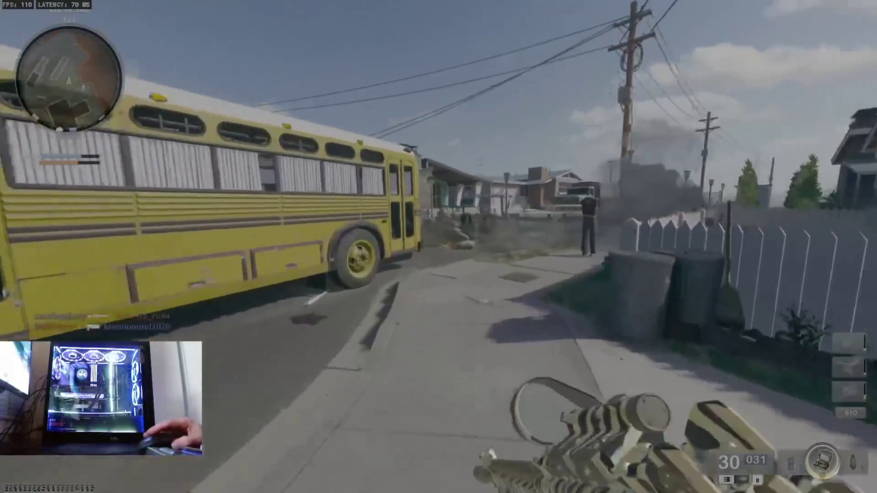
Switch to the second weapon and fire at an enemy among the buildings
key(2)
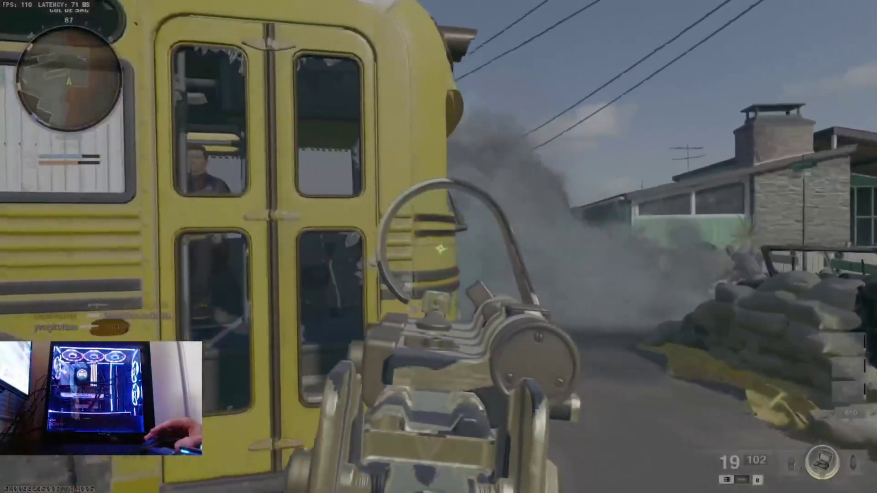
right_click(439, 246)
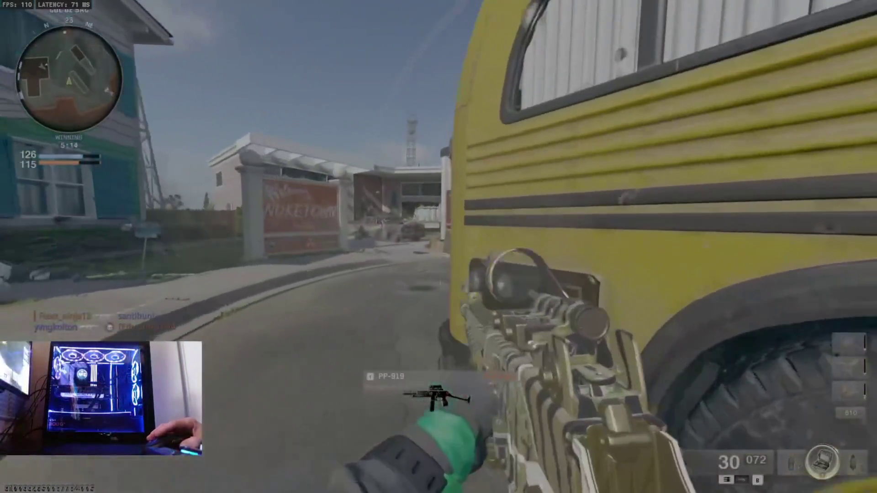
right_click(439, 247)
click(439, 247)
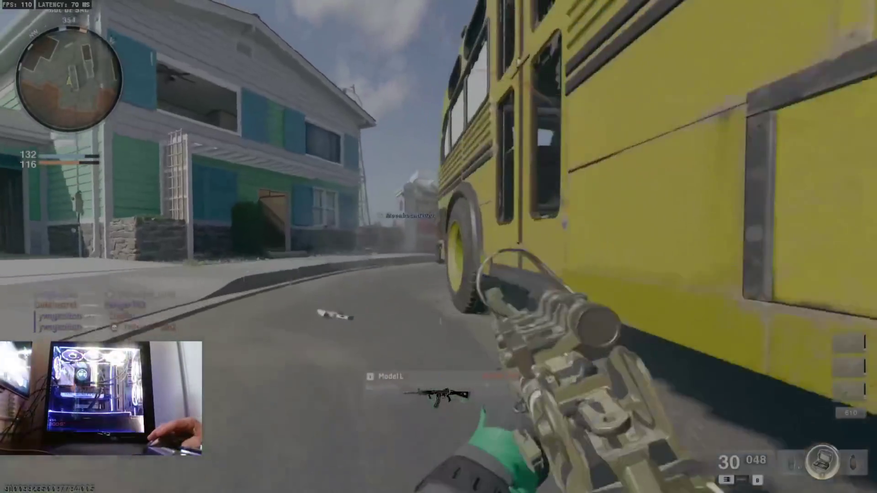
Push along the bus, firing bursts down the street and toward the house, reloading in between
right_click(438, 246)
key(w)
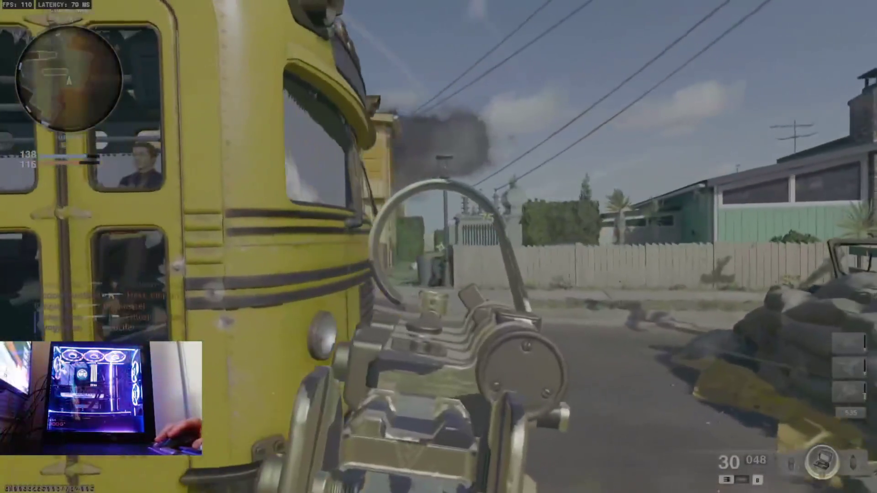
drag(439, 246, 438, 247)
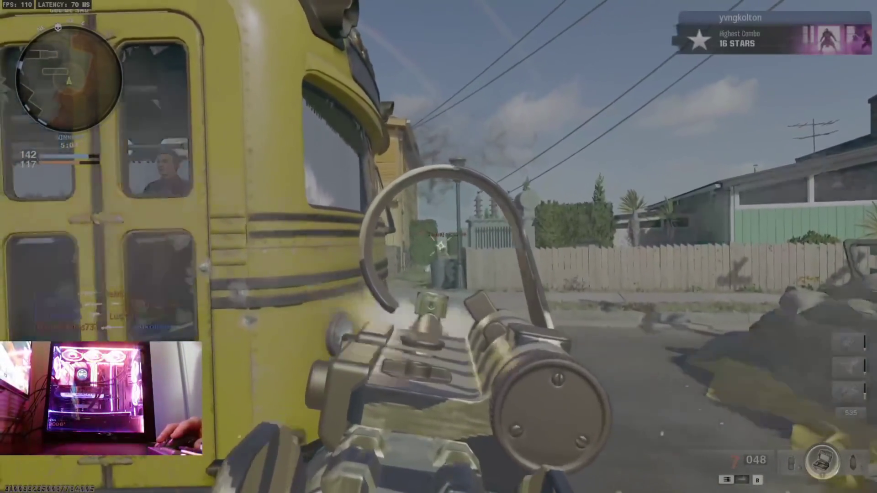
key(r)
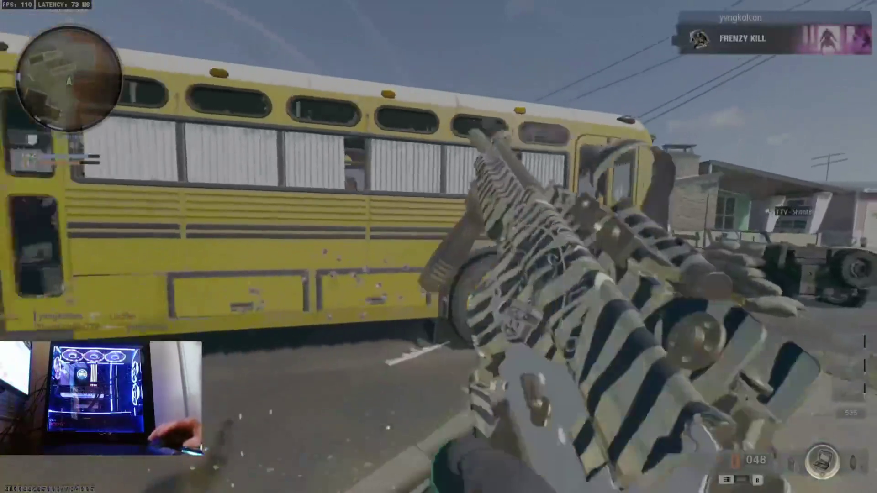
key(w)
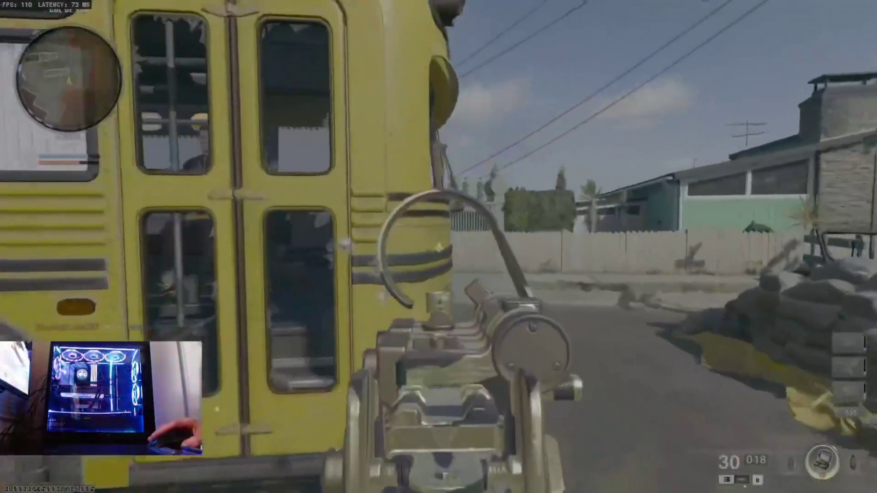
drag(439, 247, 438, 247)
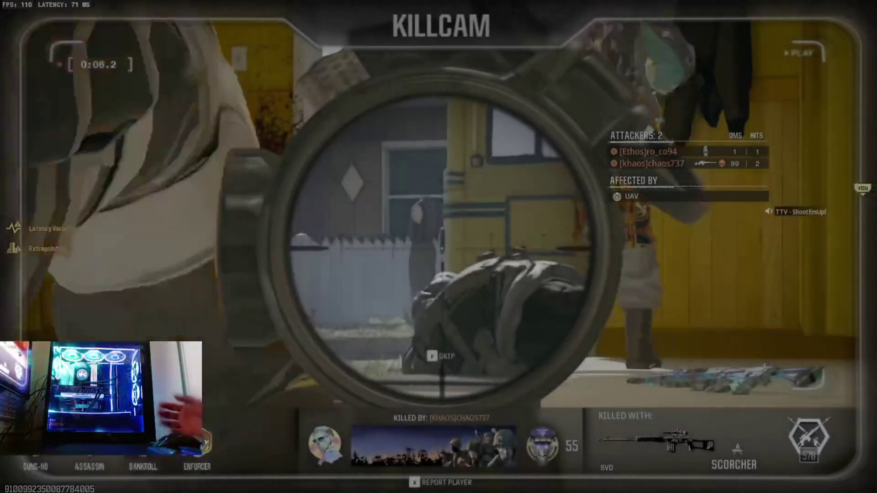
Respawn, move into the green house's garage doorway and fire at enemies in the street
key(space)
key(w)
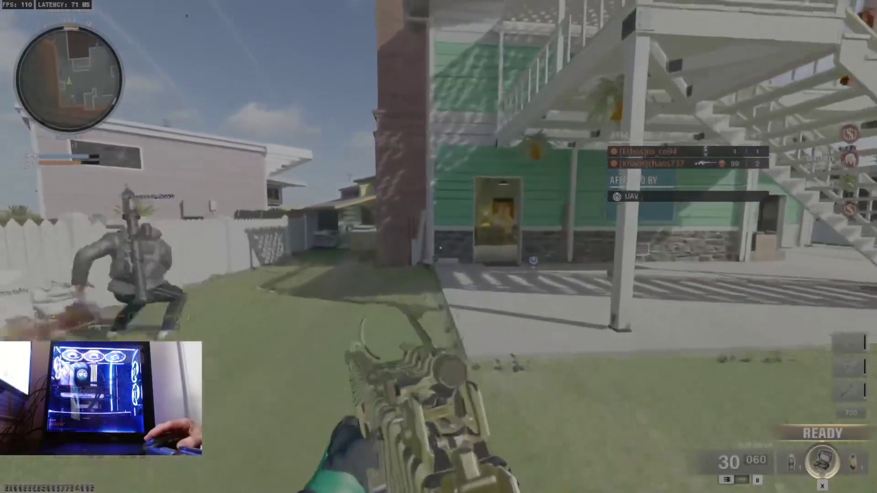
key(w)
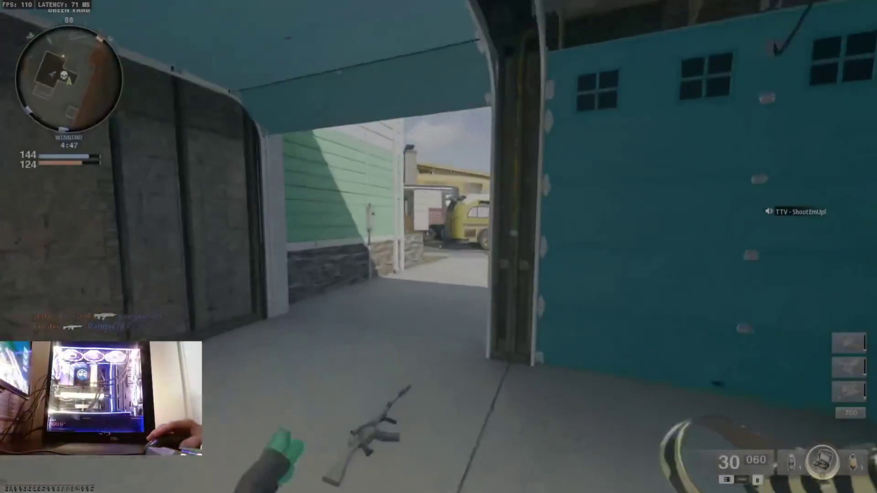
right_click(439, 247)
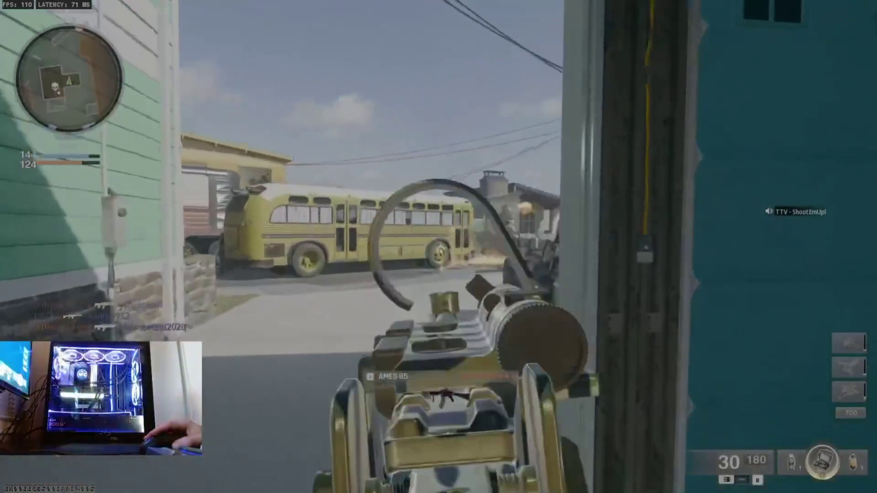
click(439, 247)
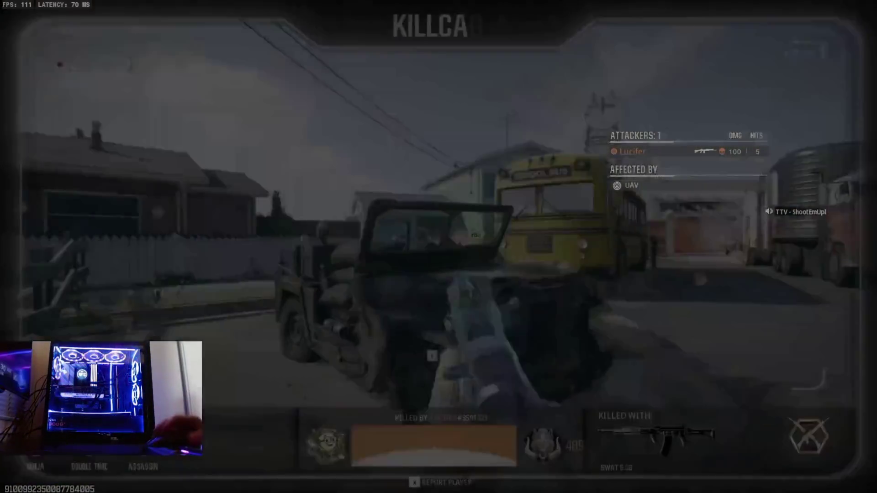
From the scoreboard, report the top Crimson player for cheating, then return to play
key(Tab)
click(387, 22)
click(549, 167)
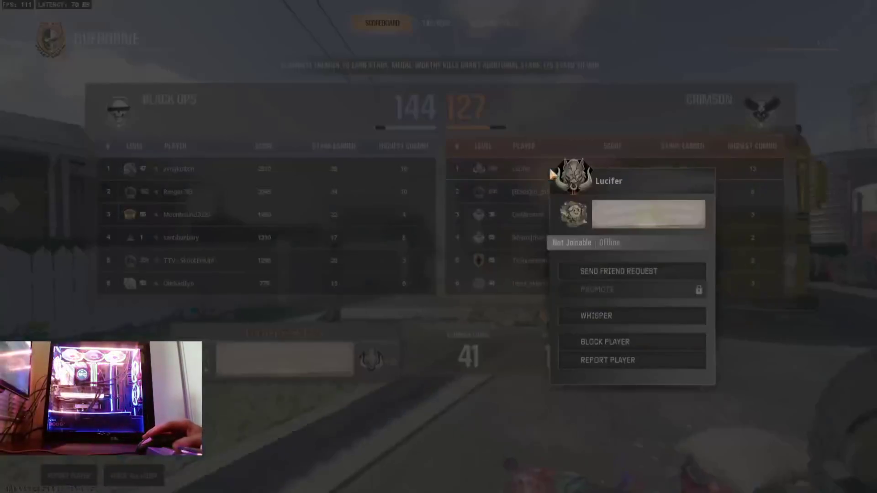
click(589, 363)
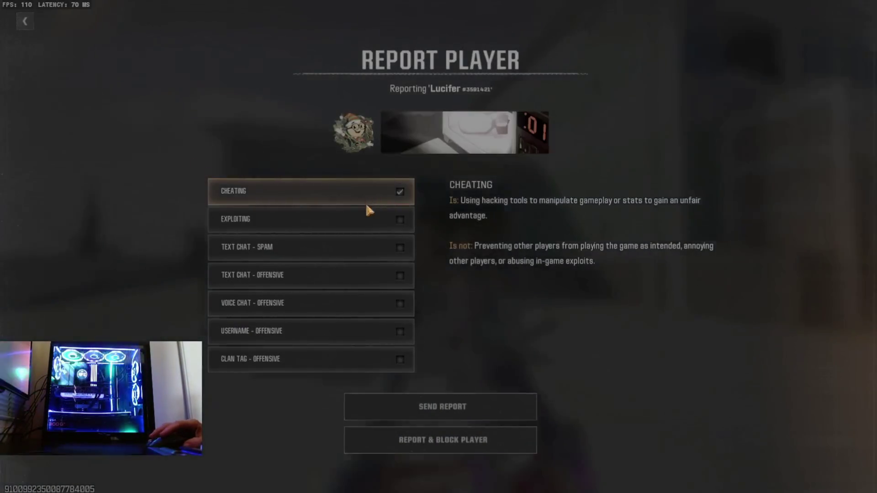
click(434, 407)
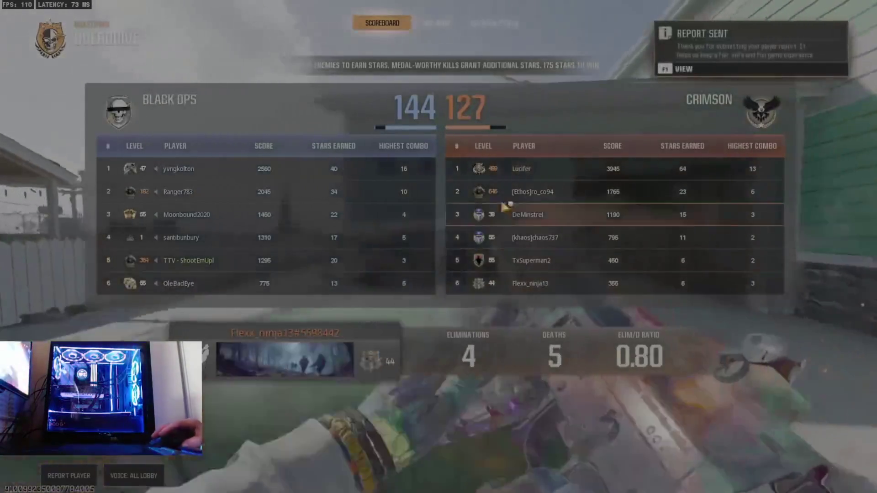
key(Escape)
text(cheater fu)
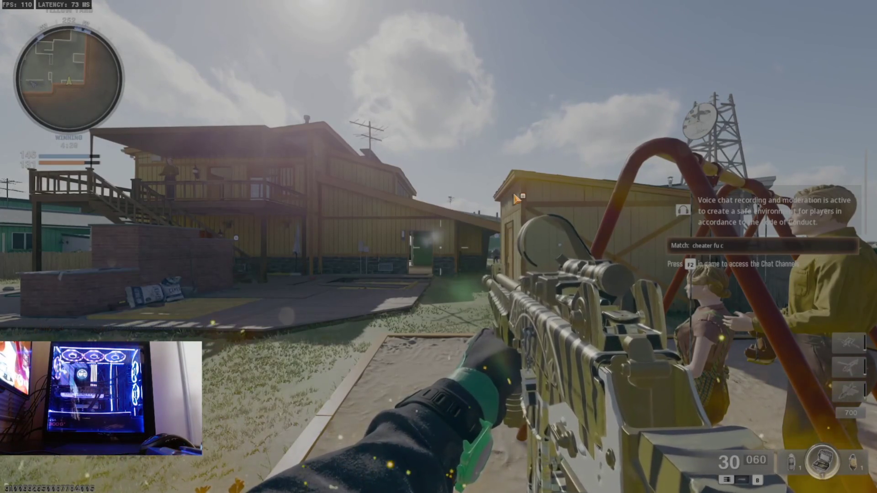
Finish the match-chat message with 'cronus loser' and send it
text(cronus lose)
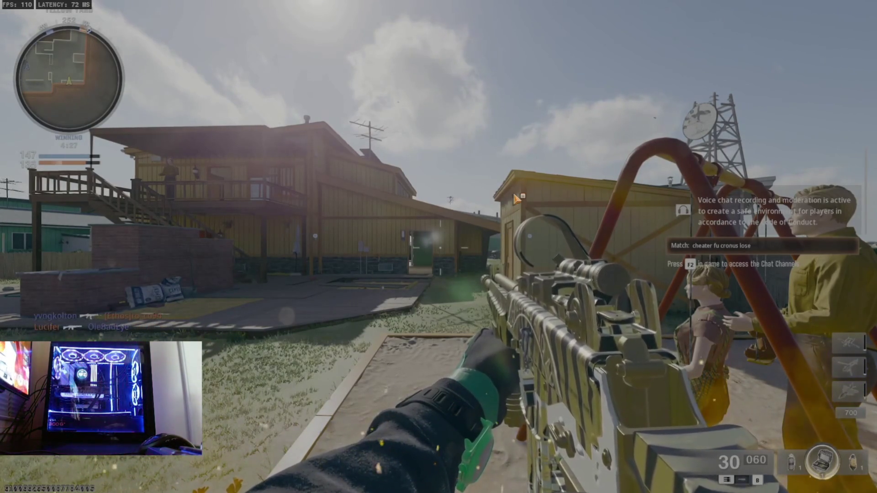
text(r)
key(Return)
Go through the yellow building's garage, fire at enemies near the truck, and exit along the stone wall
key(w)
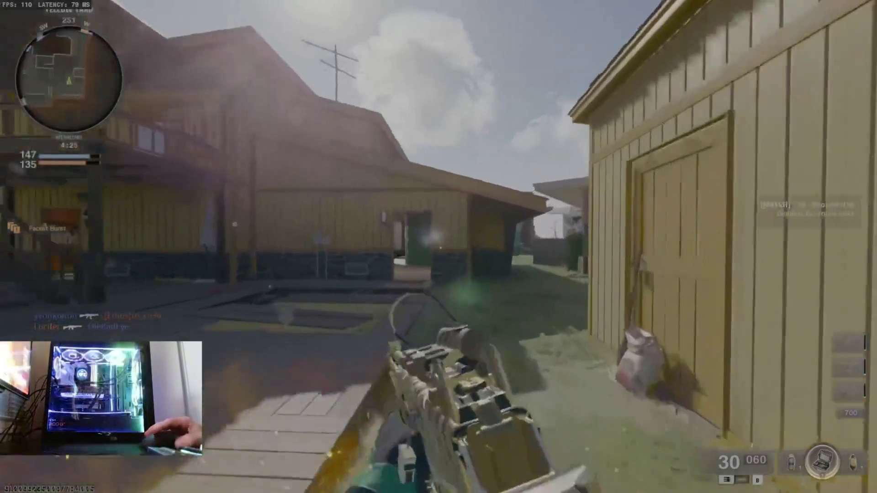
key(w)
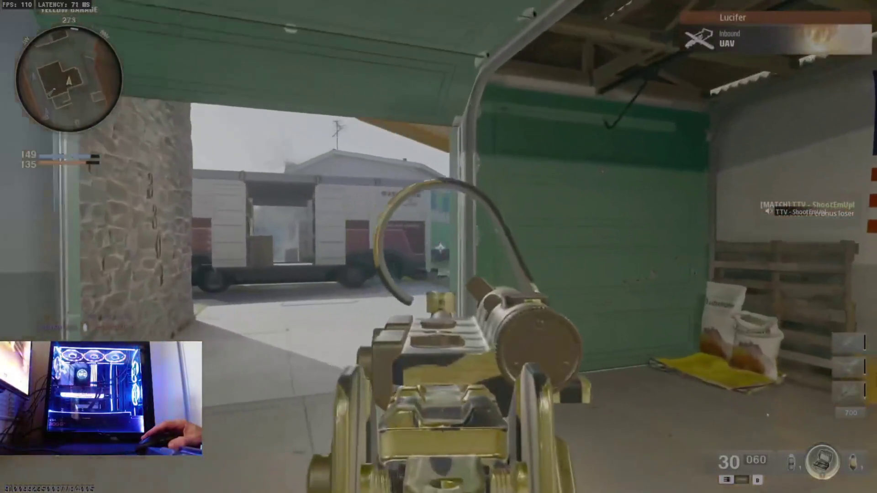
click(440, 248)
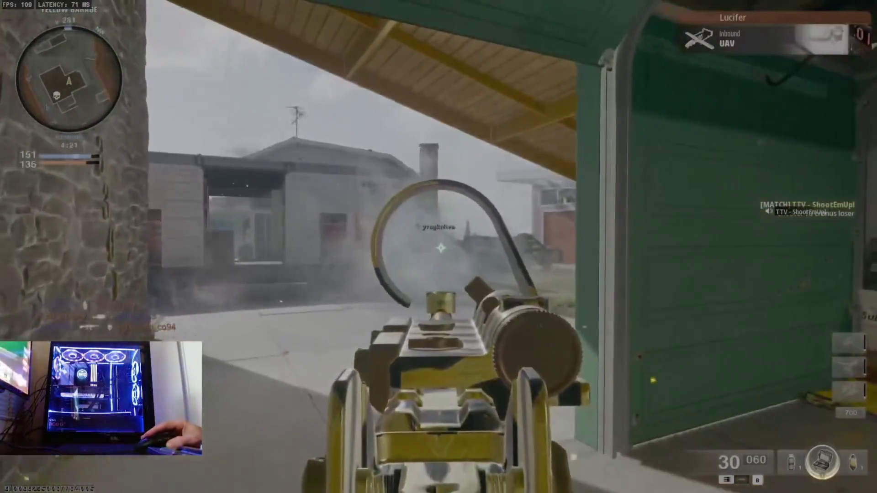
key(w)
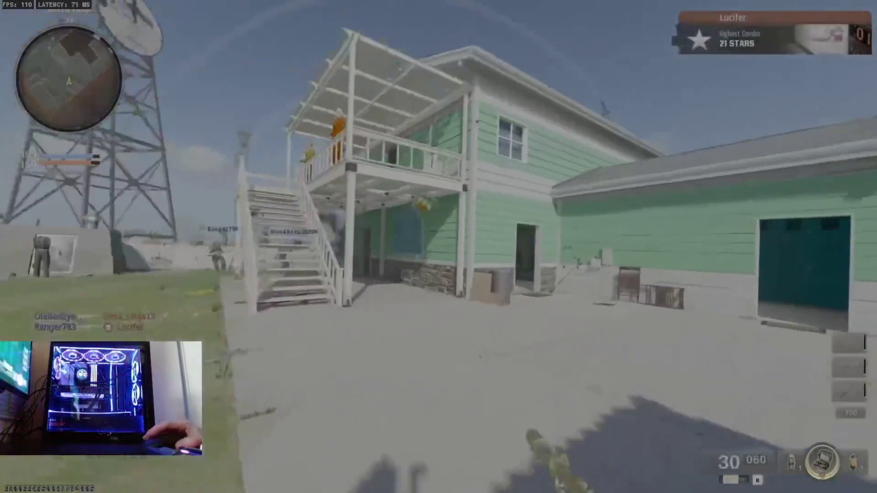
After respawning, enter the green house living room, throw equipment out the doorway and fire toward it
key(w)
key(w)
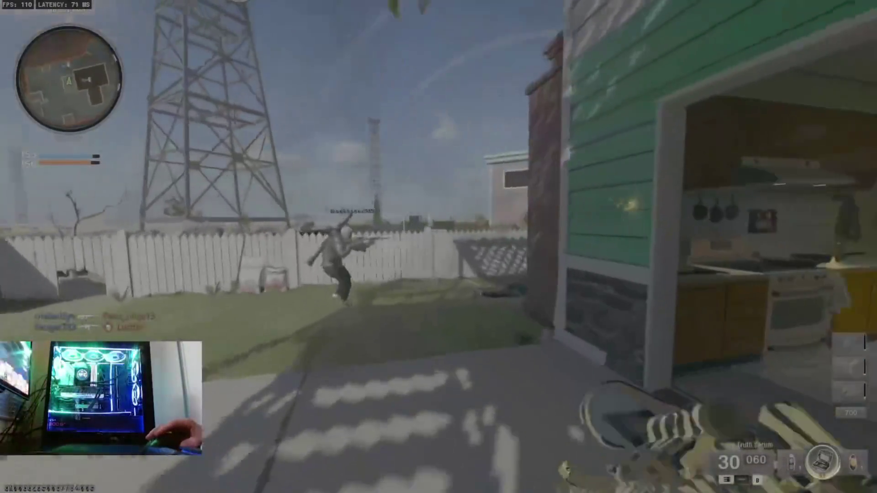
key(w)
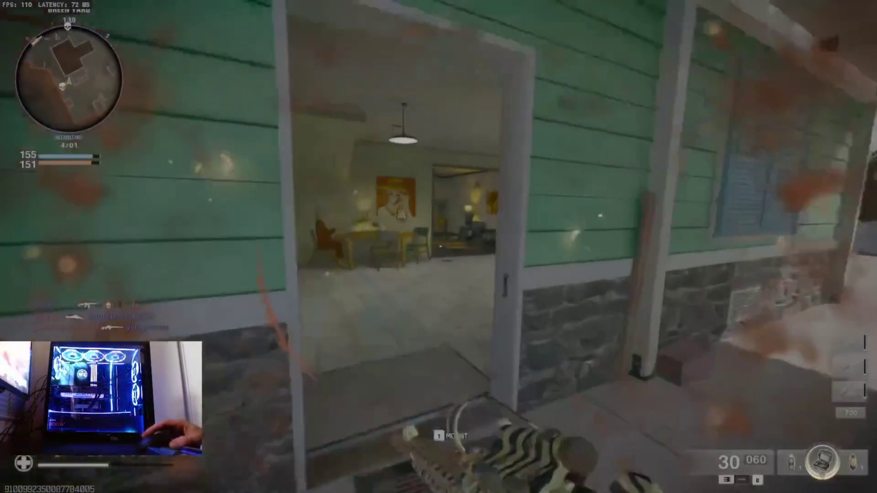
key(w)
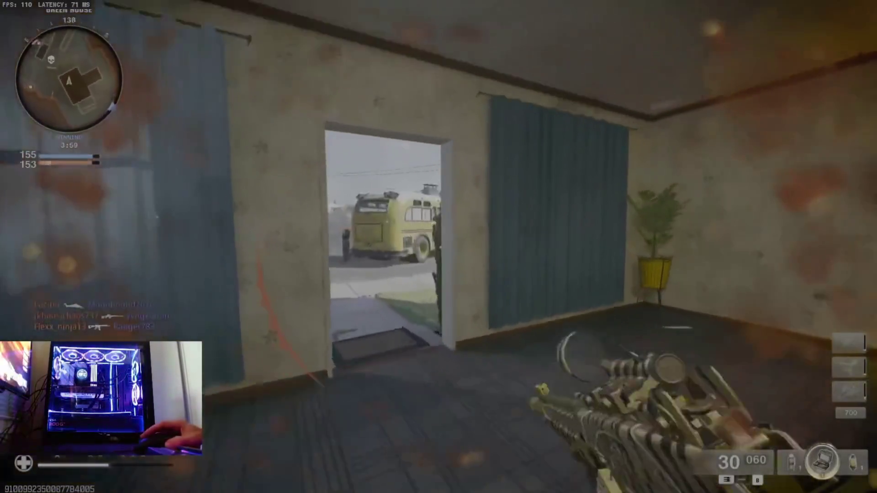
key(w)
key(g)
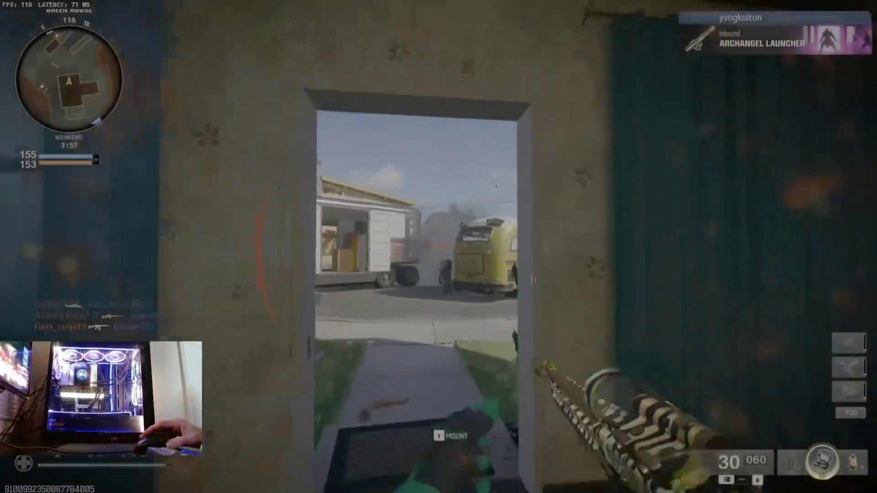
key(s)
click(438, 246)
click(439, 247)
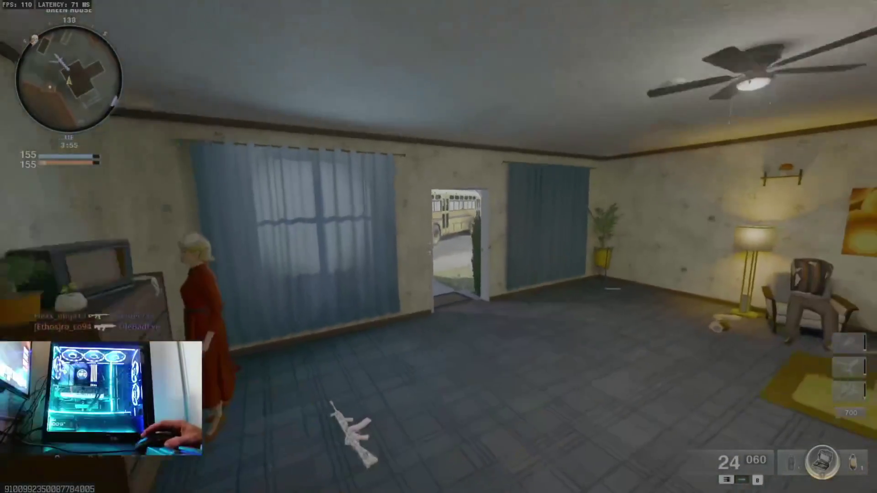
Go upstairs, cross the balcony and roof to the yard, and shoot the enemy along the fence
key(w)
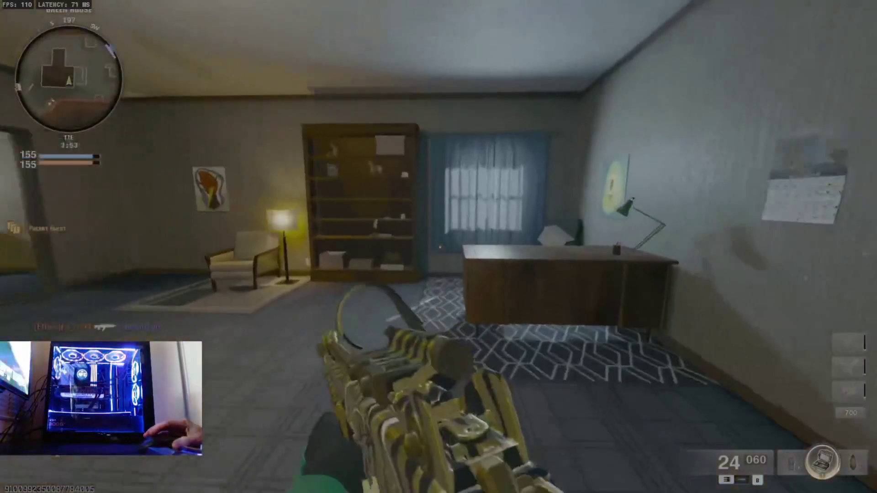
key(w)
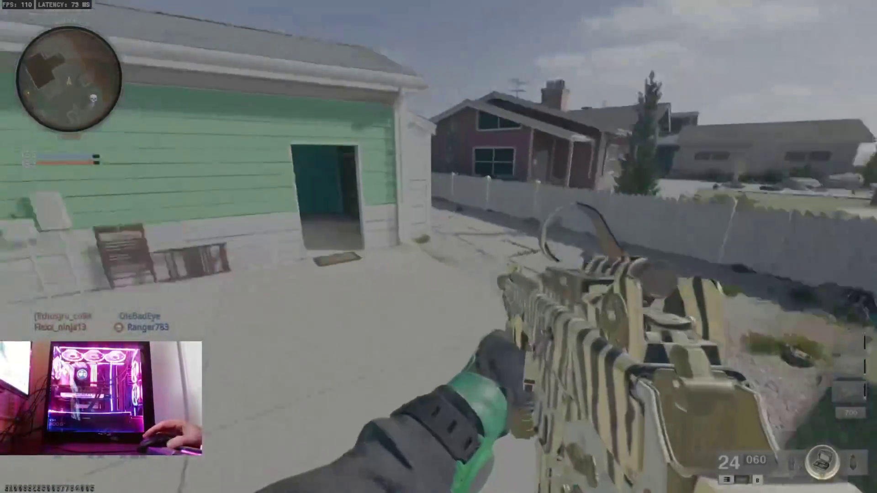
click(438, 247)
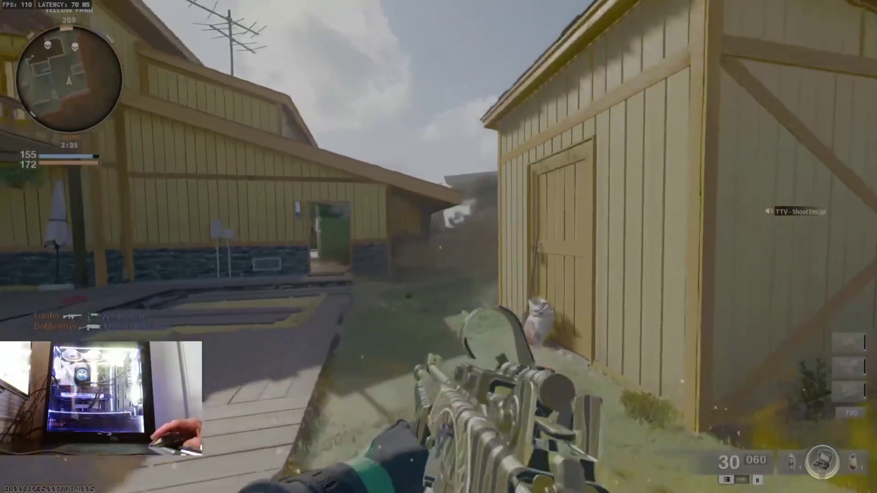
Type 'twhat u goimbo' into match chat as the match plays out
text(twhat u got a)
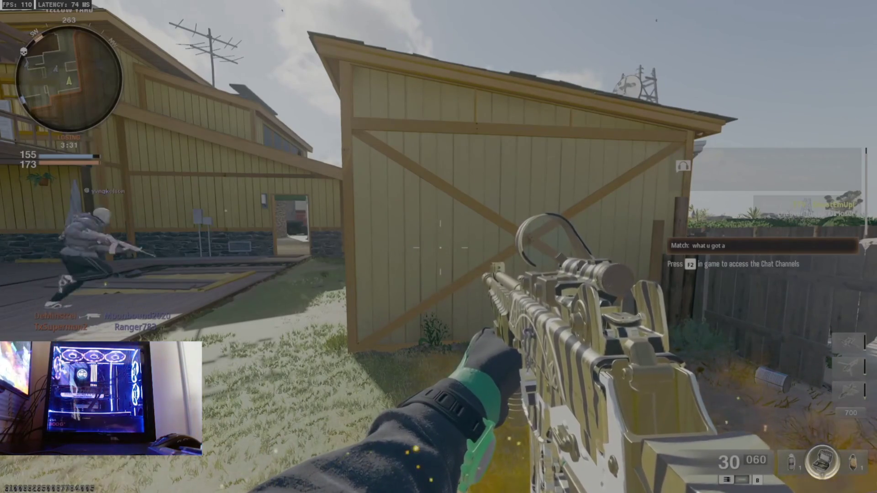
text(imbo)
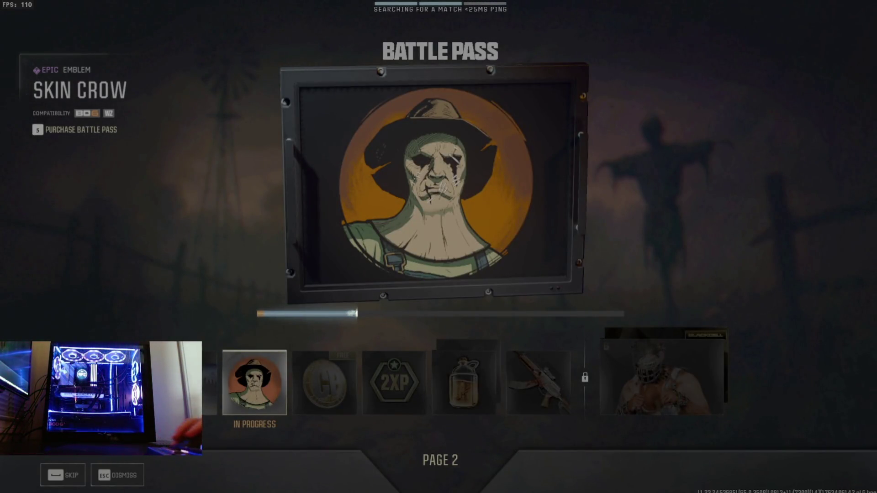
Skip to the after-action scoreboard and open the top Crimson player's options
click(59, 461)
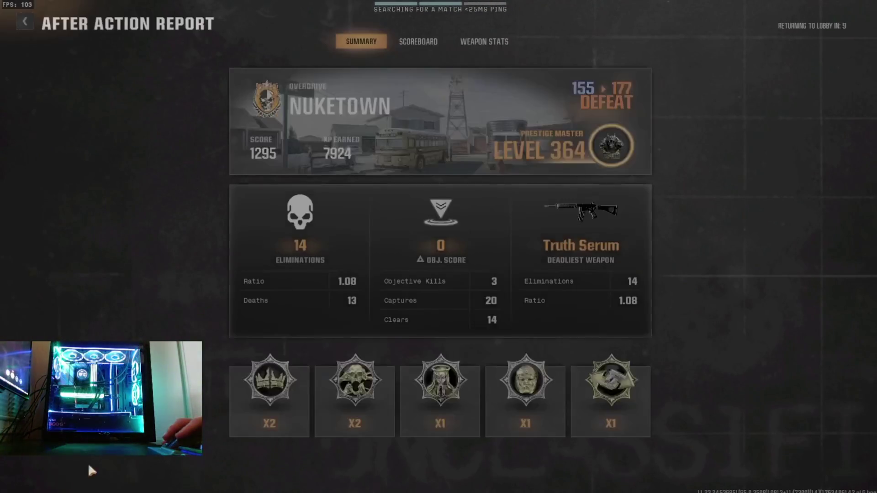
click(418, 39)
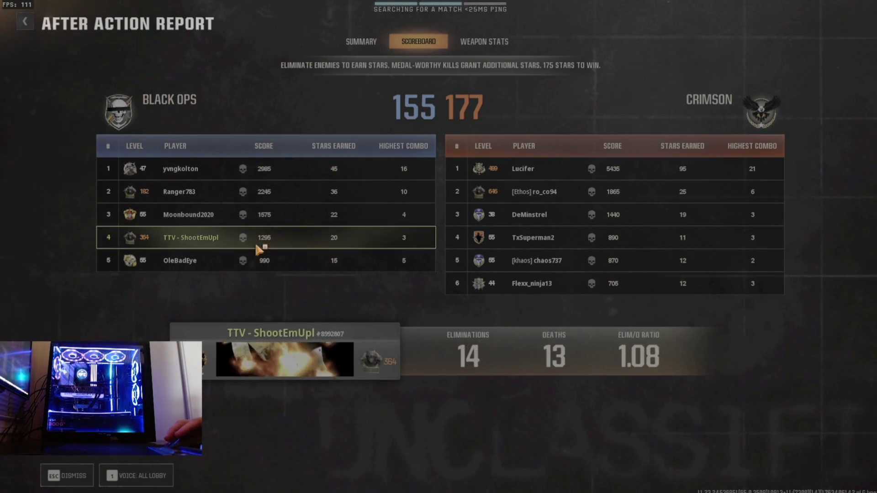
click(512, 173)
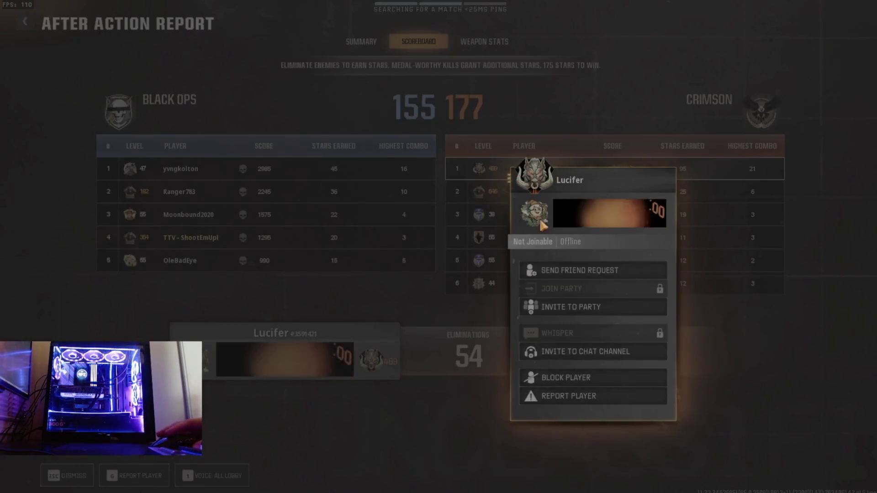
Report the top opponent for text chat spam, offensive text chat, voice chat and clan tag, then exit to the lobby
click(558, 395)
click(323, 188)
click(312, 218)
click(306, 249)
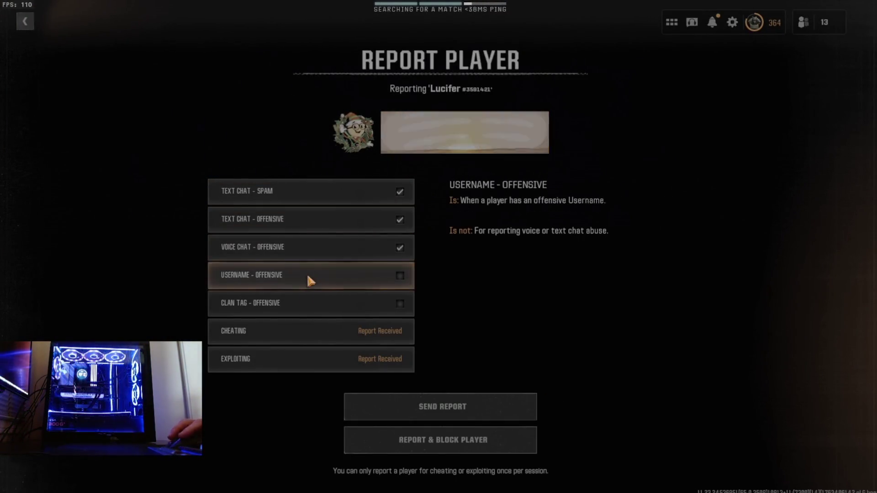
click(313, 320)
click(459, 416)
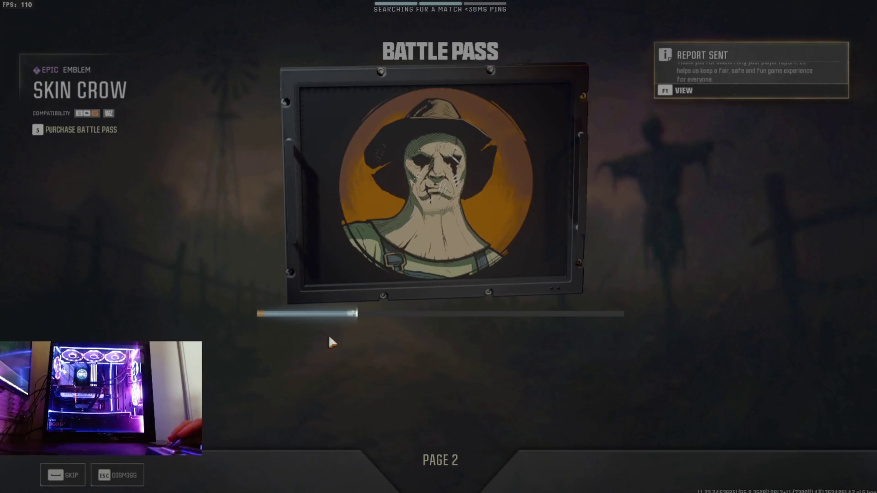
key(Escape)
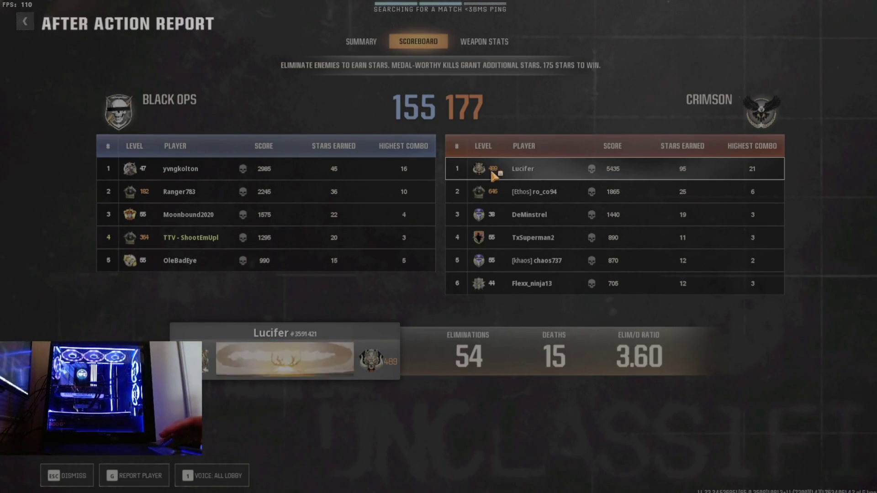
key(Escape)
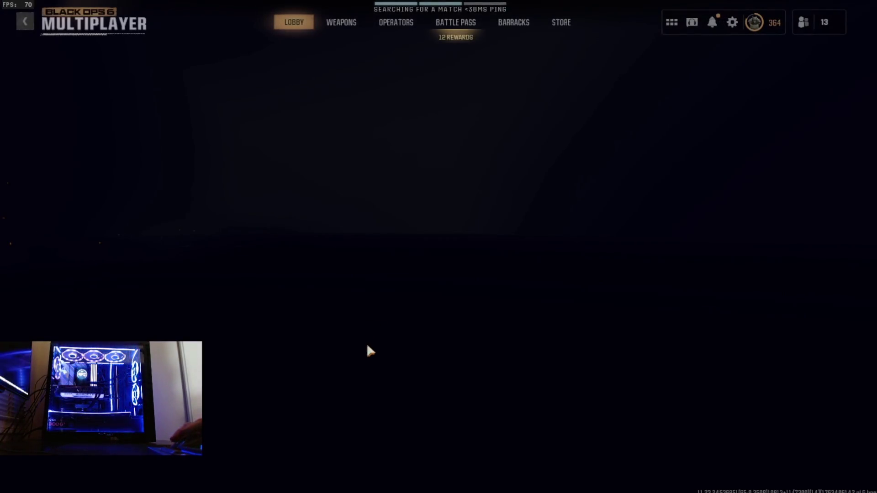
Dismiss the Report Sent notification from the bell notifications list
click(718, 28)
click(678, 96)
click(709, 177)
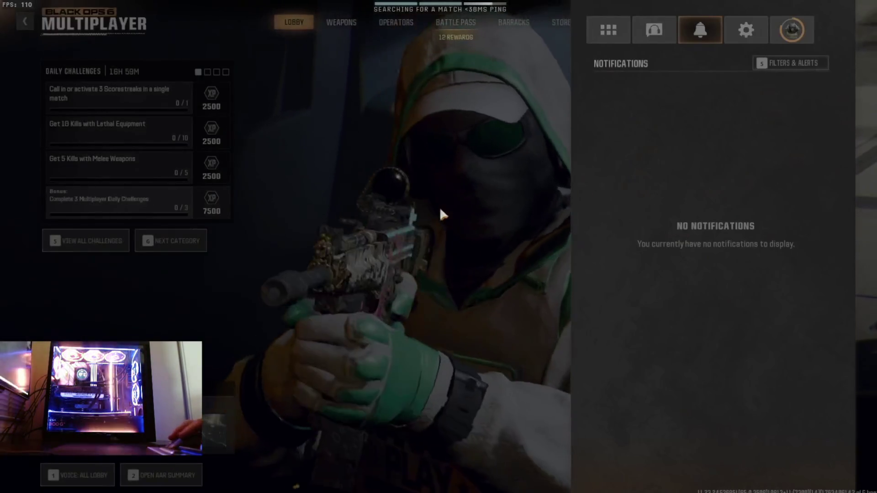
key(Escape)
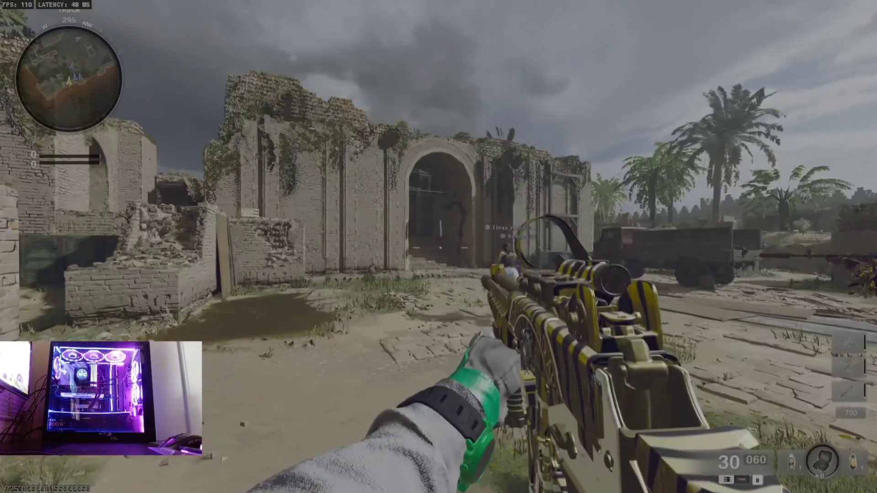
Sprint through the ruined arch, up the stairs and into the courtyard toward enemies
key(shift+w)
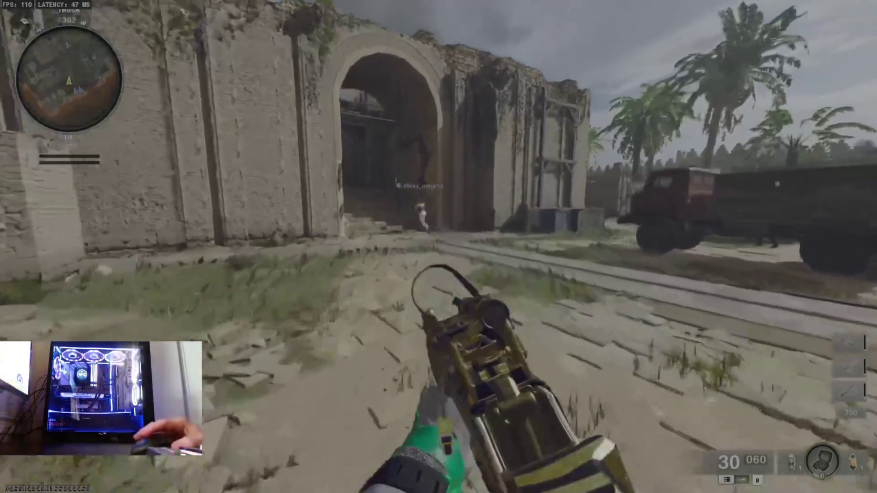
key(w)
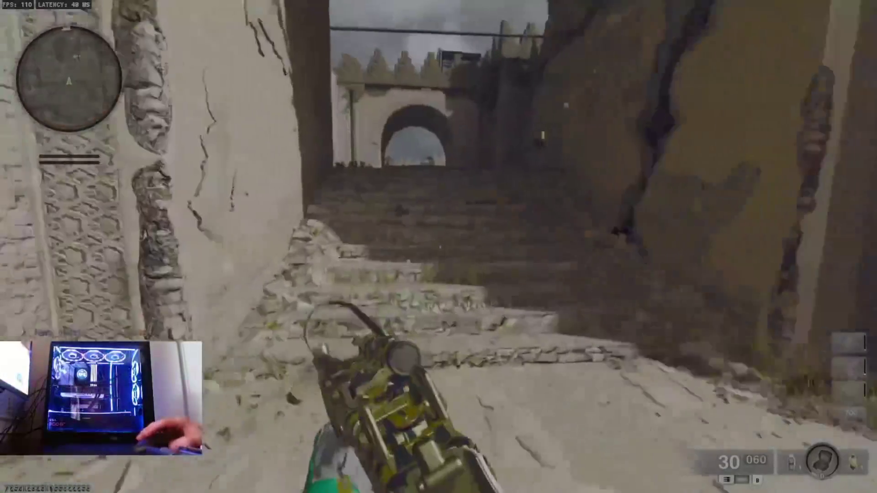
key(w)
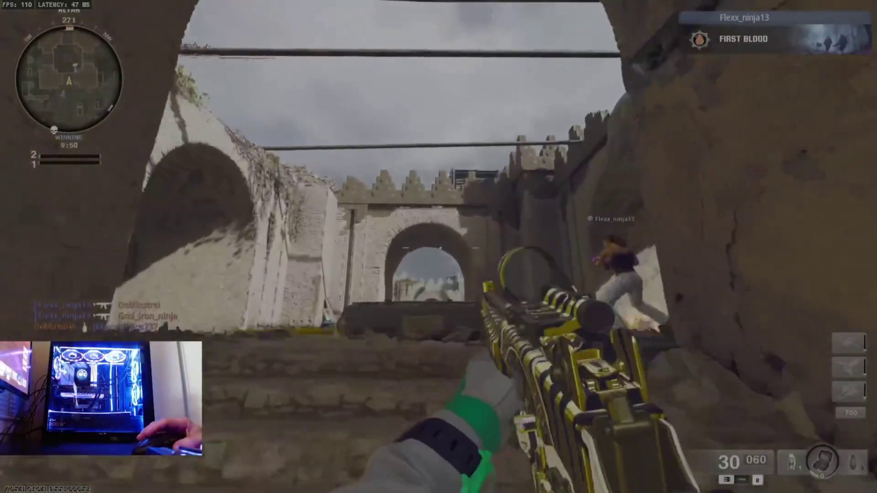
key(w)
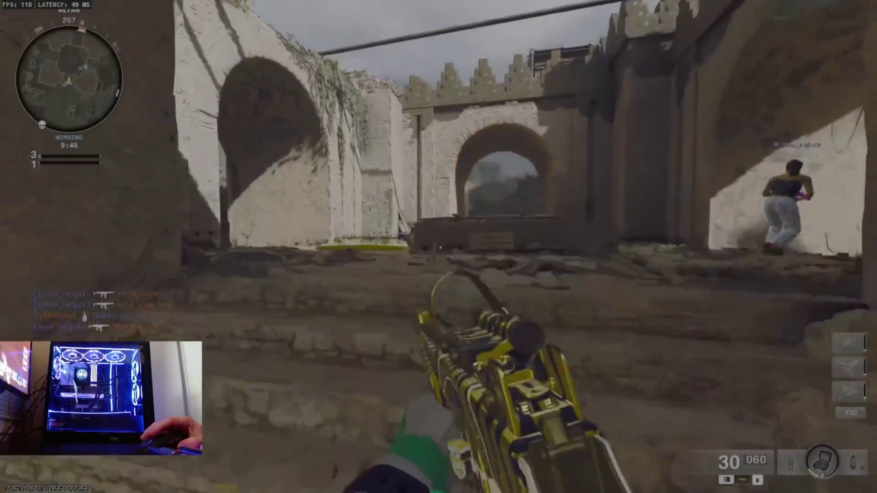
key(w)
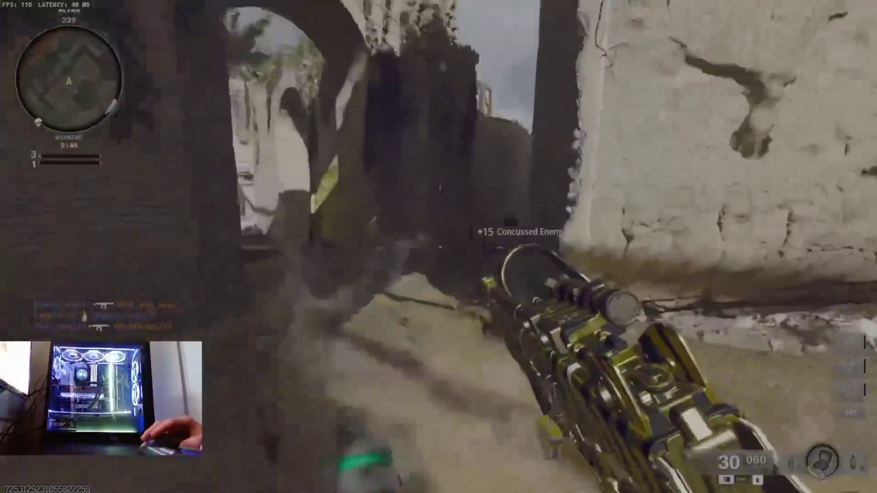
key(w)
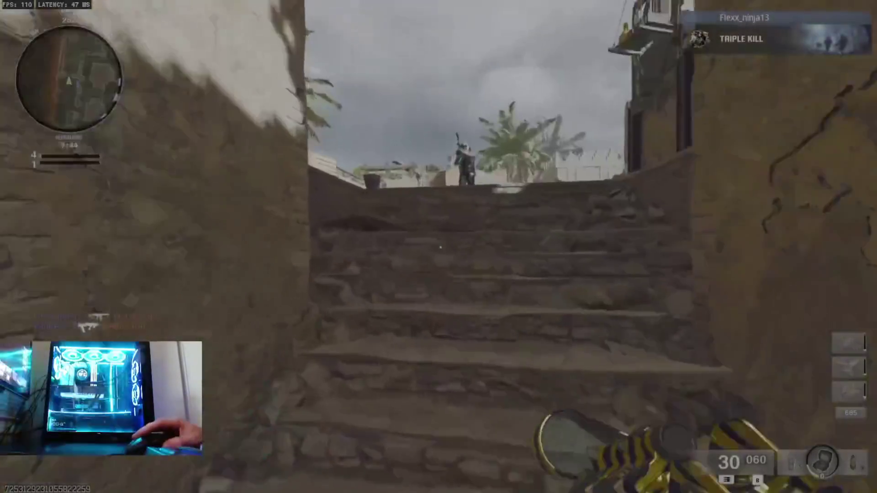
Gun down enemies on the stairs and in the archway to lead 13 to 8
click(439, 246)
click(439, 247)
click(438, 248)
click(438, 247)
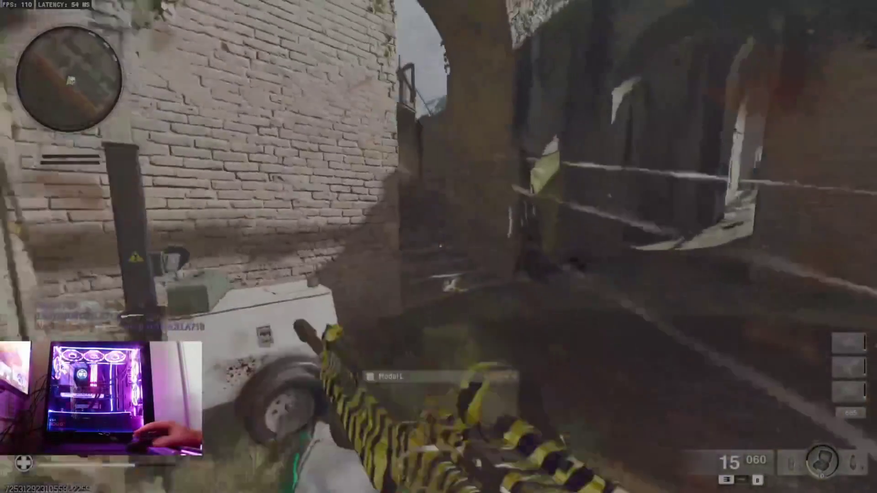
click(438, 247)
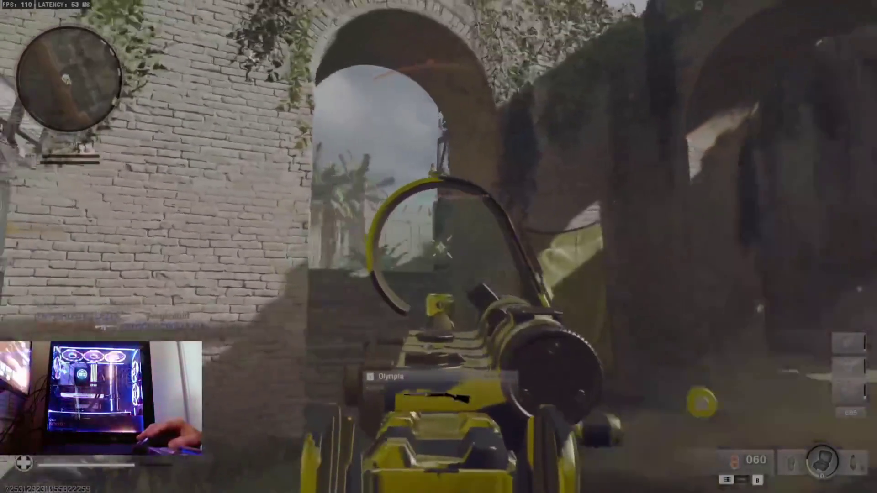
click(438, 247)
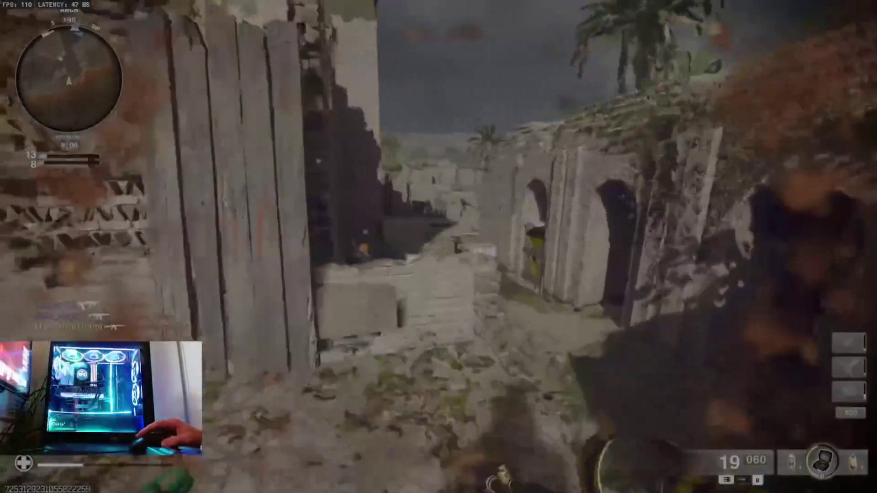
right_click(439, 247)
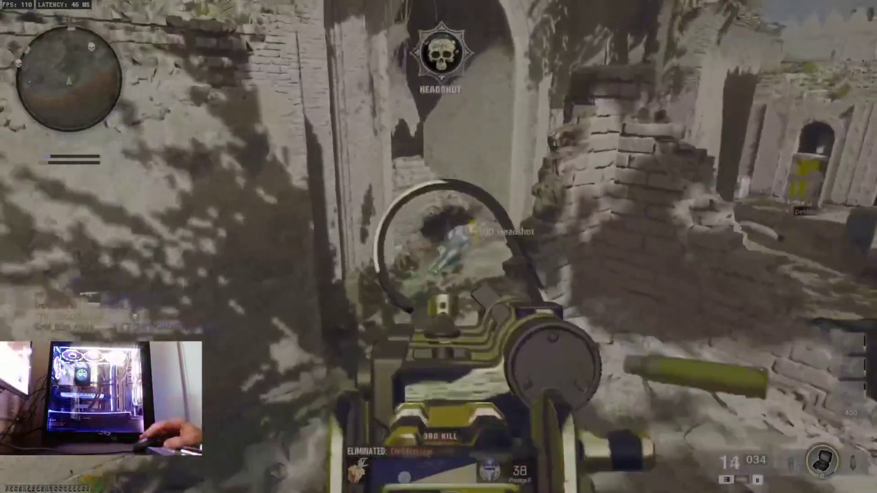
Aim at the nearby enemy in the ruins and finish them off for another elimination
click(439, 247)
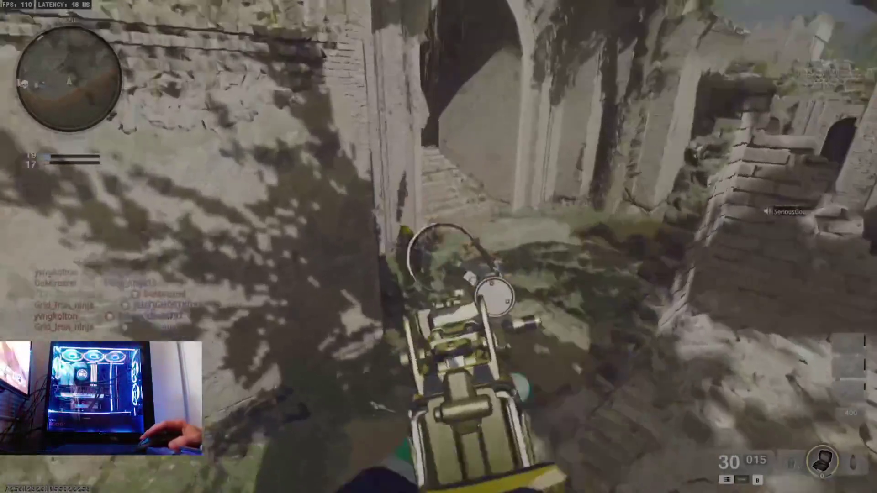
right_click(439, 246)
click(438, 247)
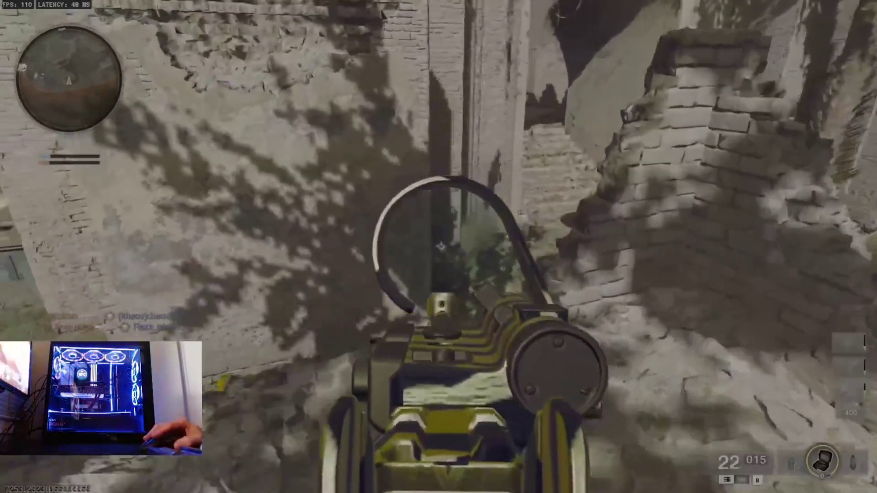
click(439, 247)
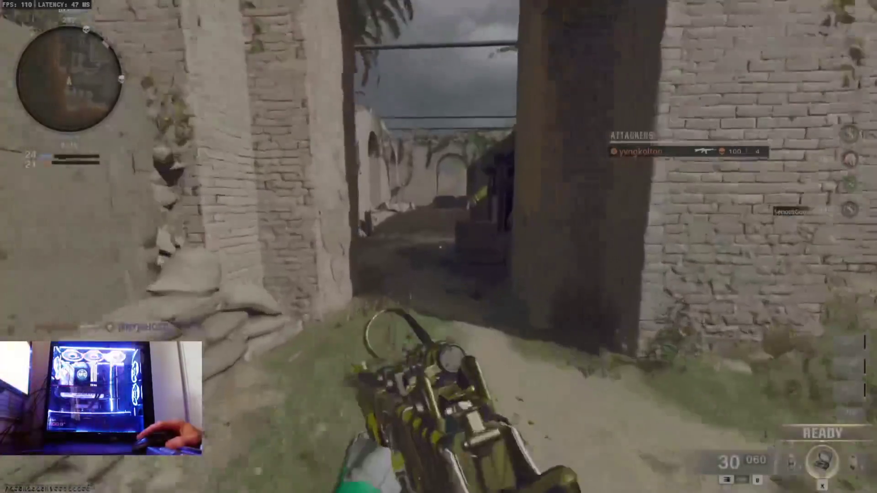
Run through the corridor and archways and up the stairs into the courtyard until killed
key(w)
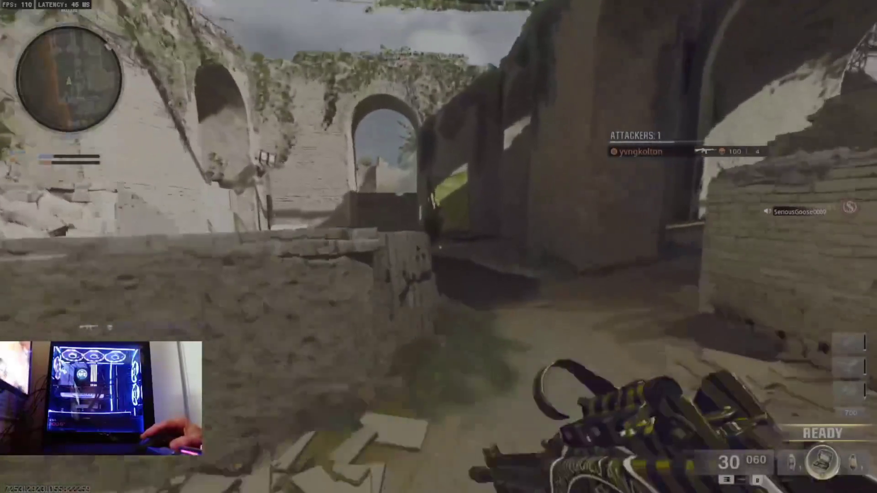
key(w)
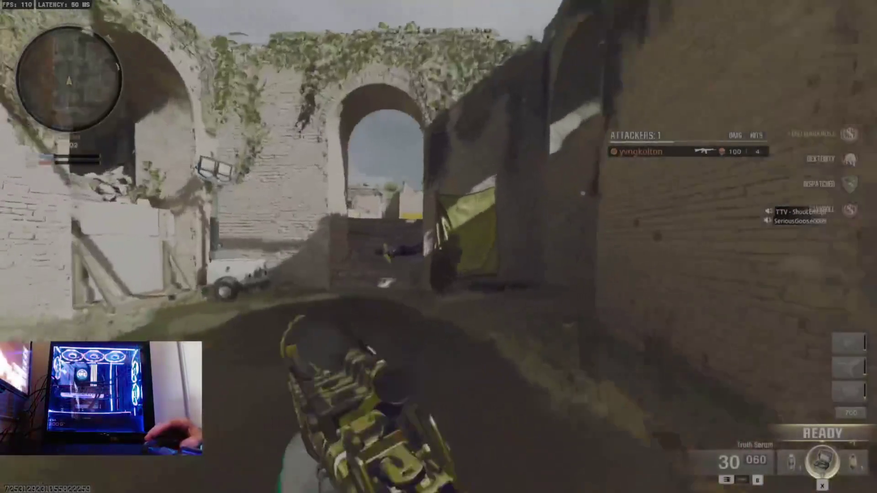
key(w)
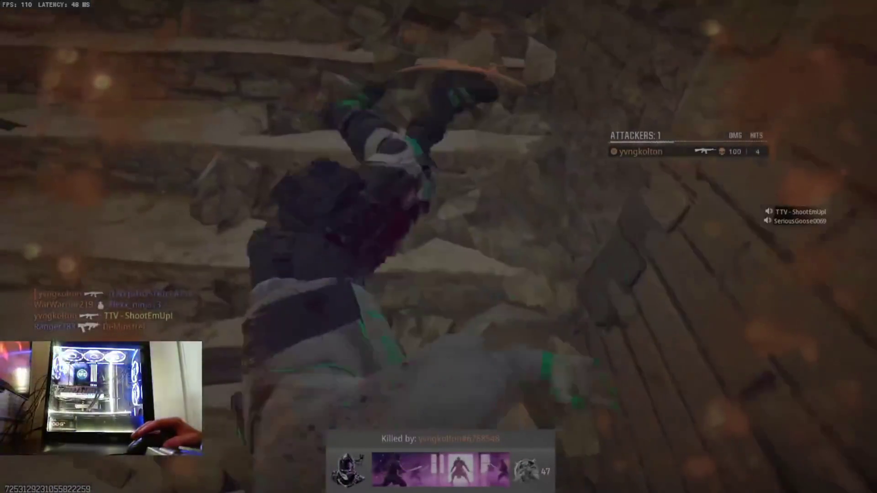
Check the team scores, skip the killcam, and head toward the stone archway
key(Tab)
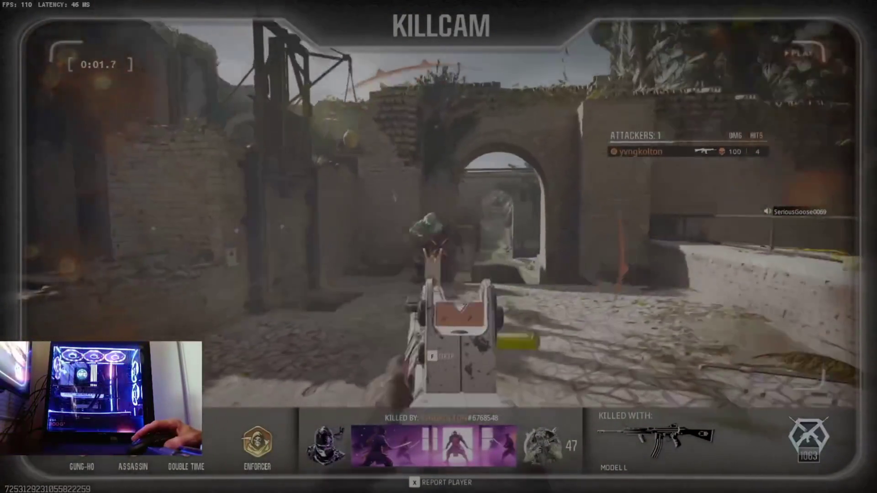
key(f)
key(w)
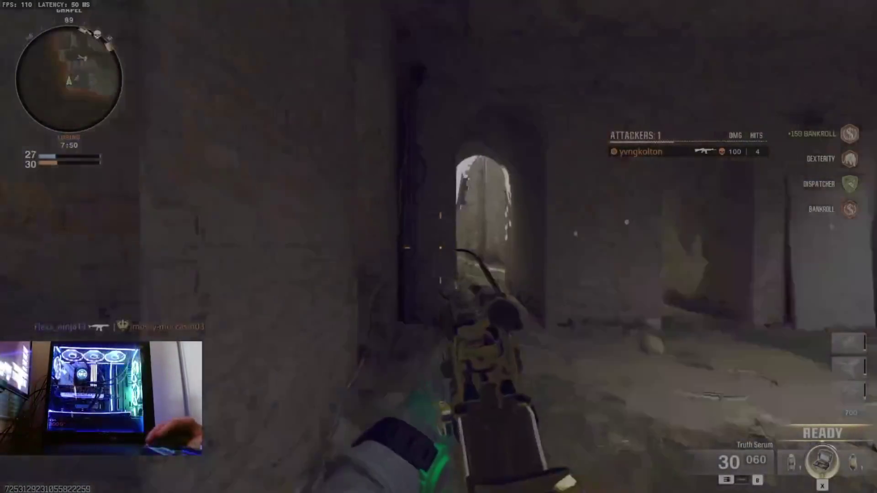
key(w)
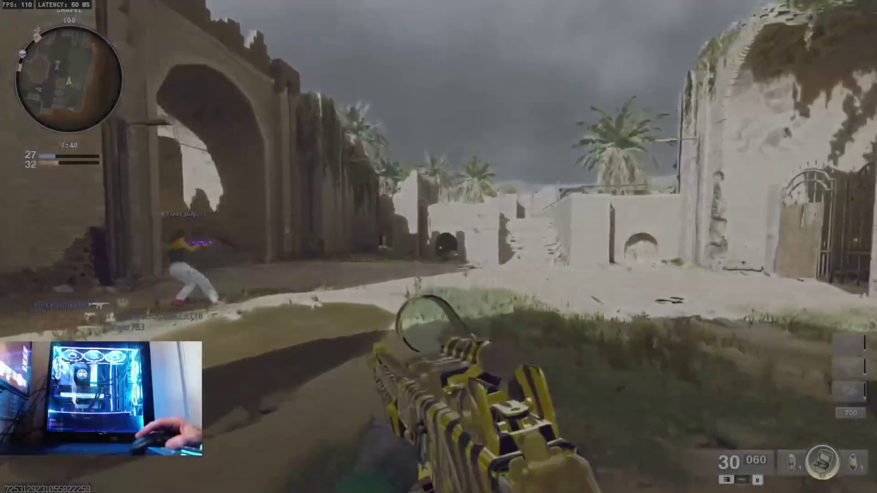
key(w)
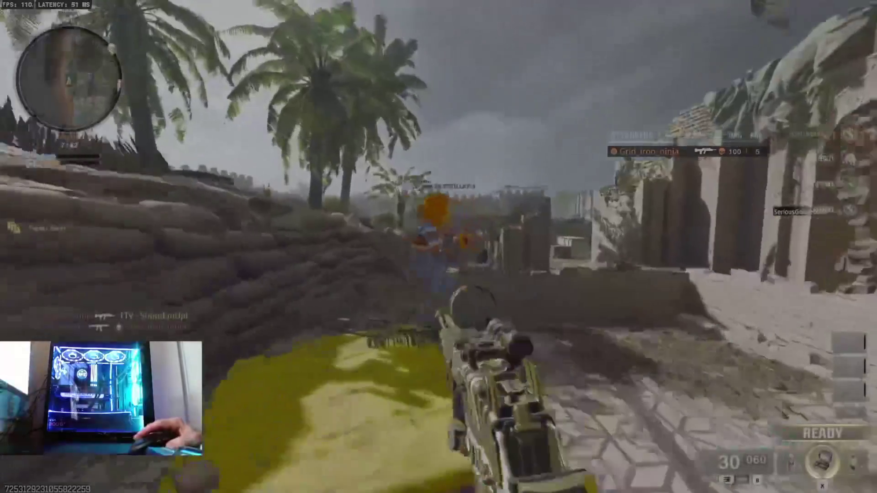
key(w)
key(w)
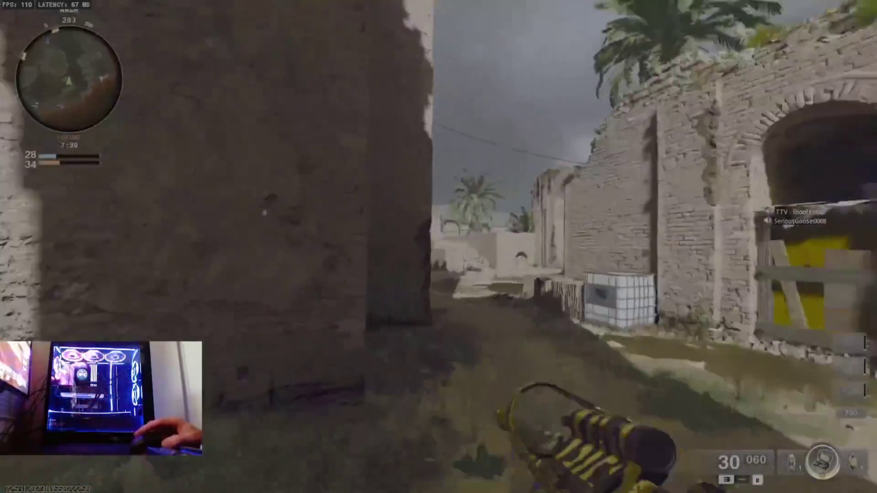
Shoot the enemy down the lane, reload, and run out and up the stairs into the palace area
right_click(439, 247)
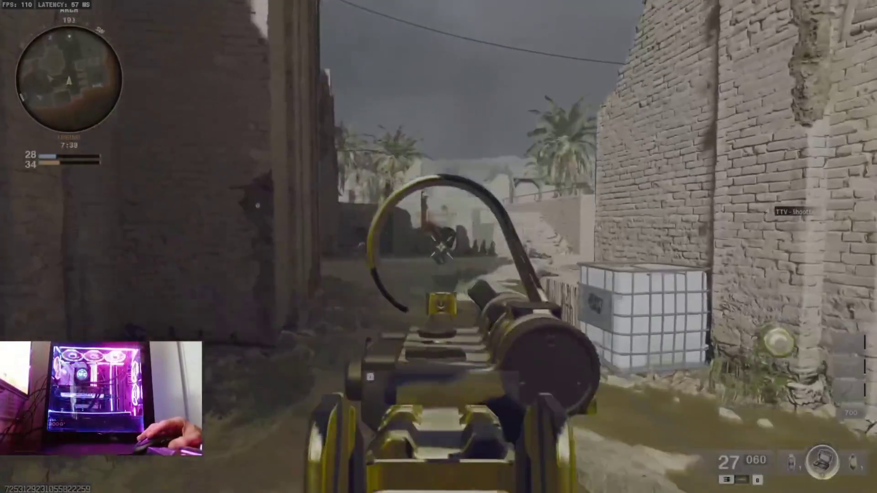
click(438, 247)
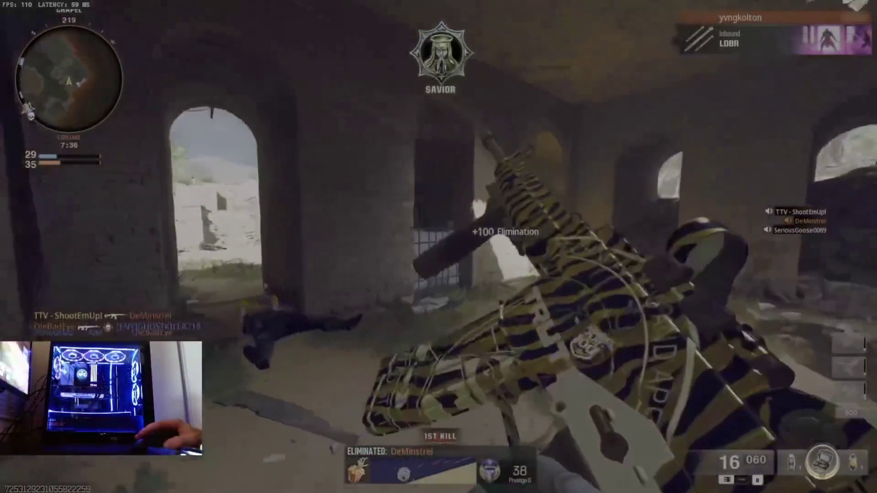
key(r)
right_click(439, 247)
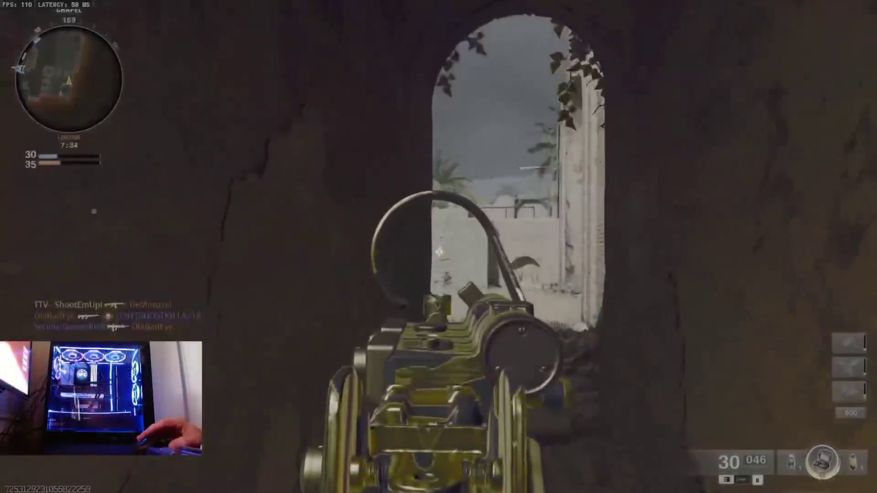
key(w)
key(shift)
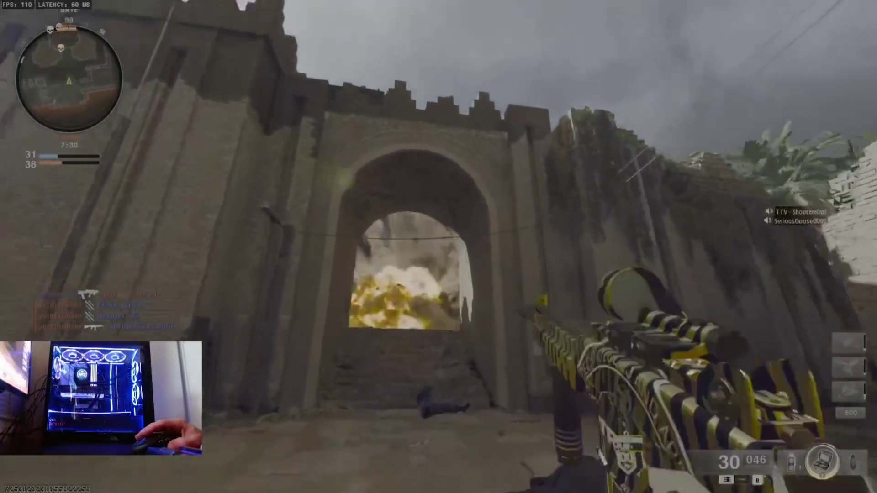
key(w)
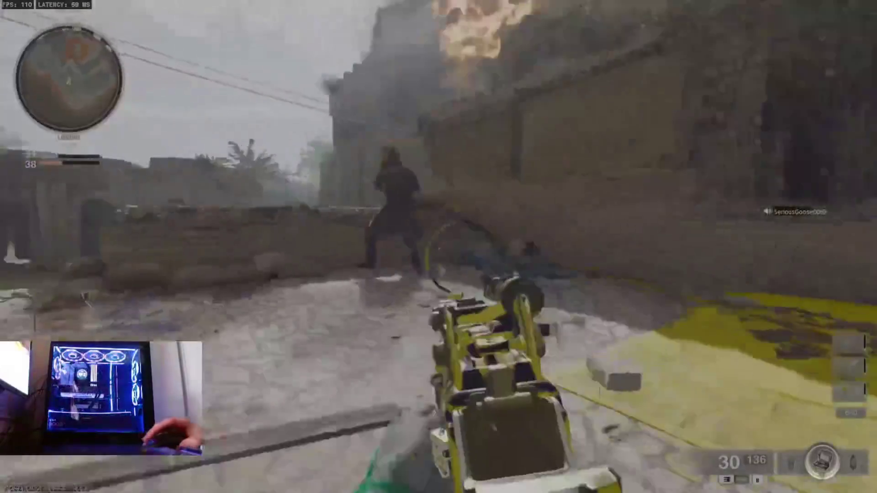
Push through the palace arch along the wall and eliminate the enemy ahead
click(439, 247)
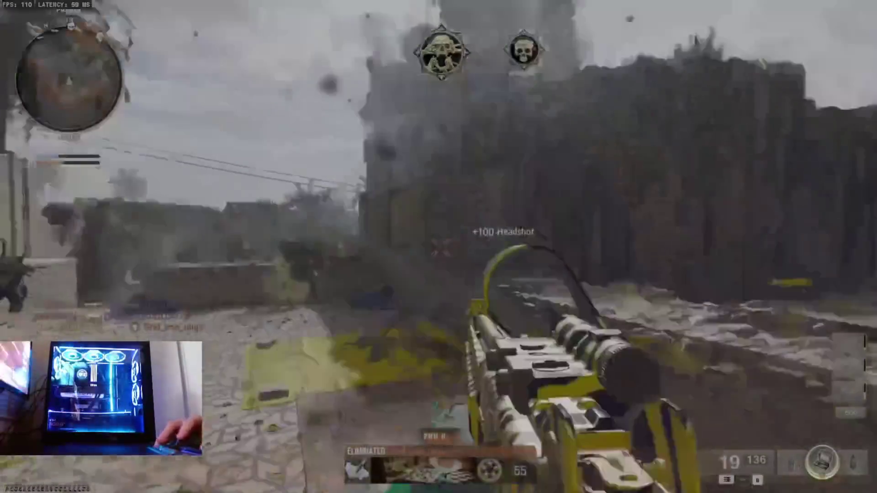
key(w)
right_click(438, 247)
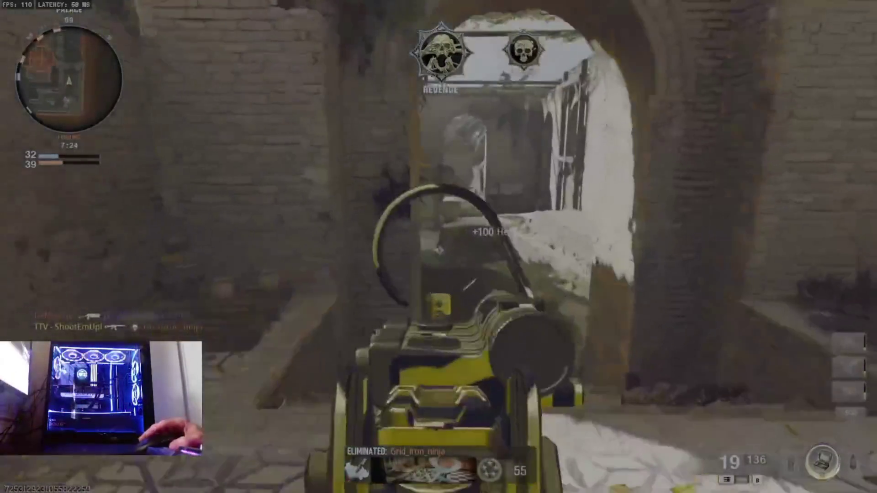
key(w)
key(r)
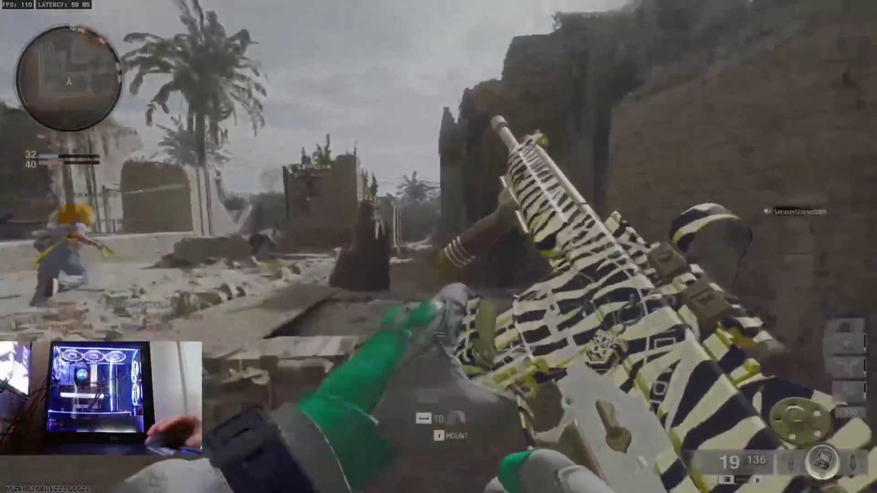
key(w)
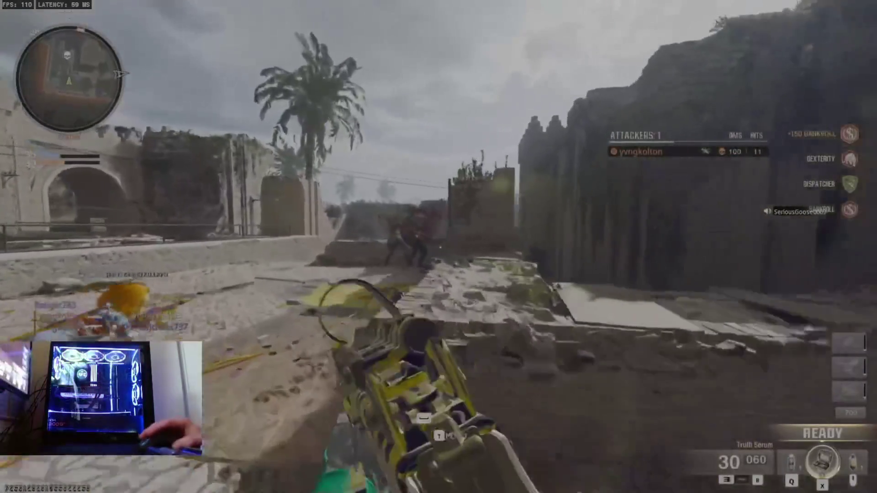
right_click(439, 247)
click(439, 247)
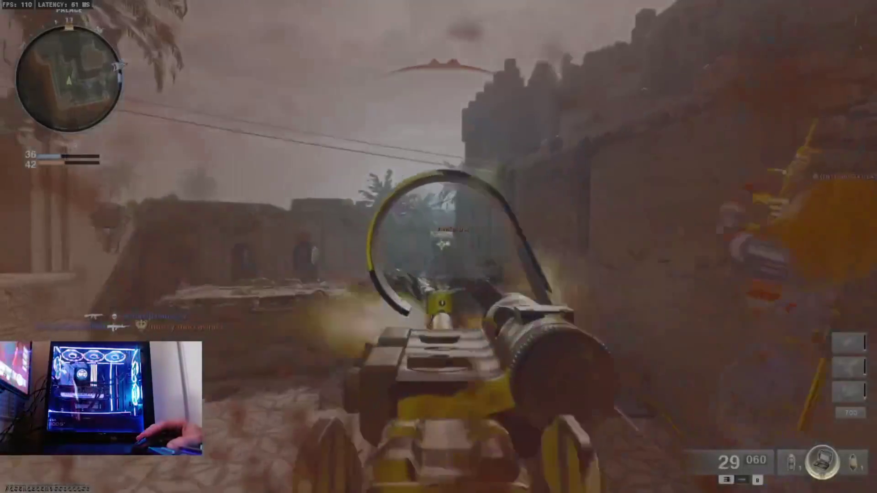
click(439, 247)
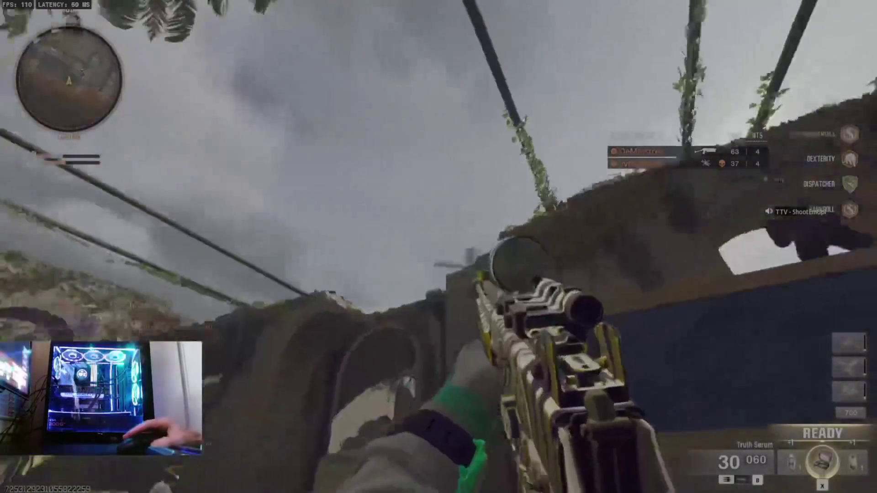
Fire on the Watchdog Helo overhead, reloading repeatedly until the reserve ammo is gone
right_click(439, 247)
click(439, 247)
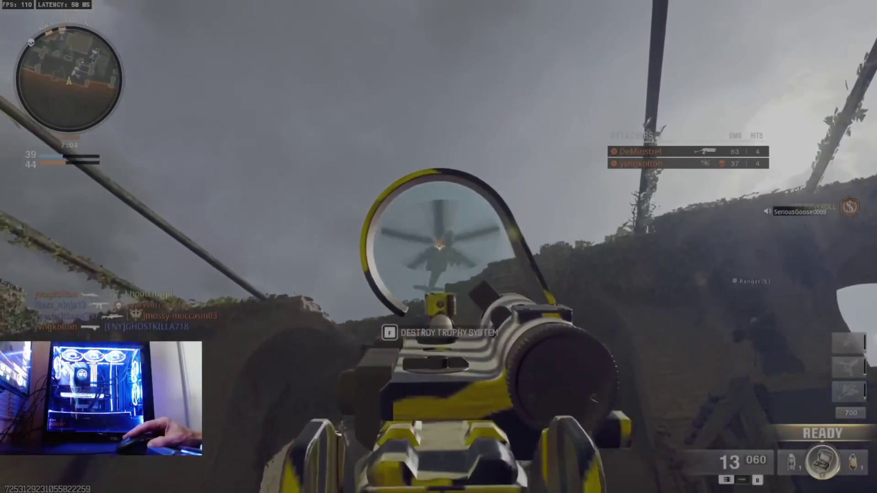
key(r)
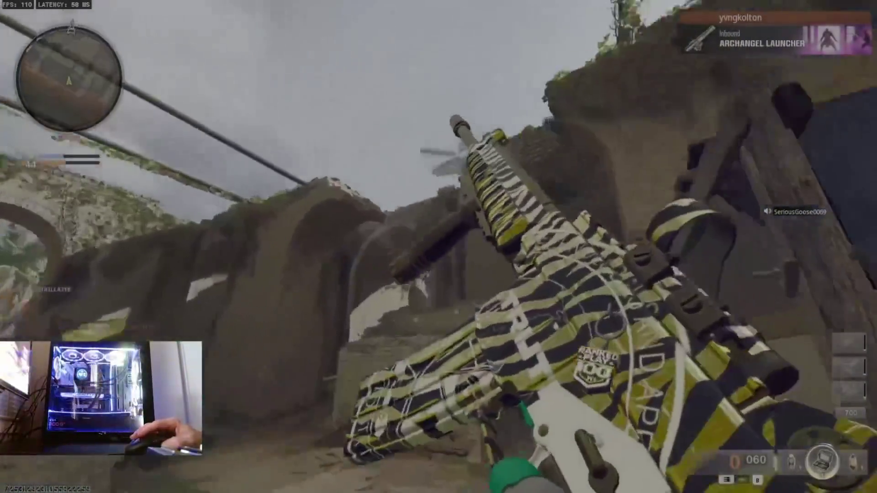
right_click(439, 246)
click(439, 247)
click(438, 247)
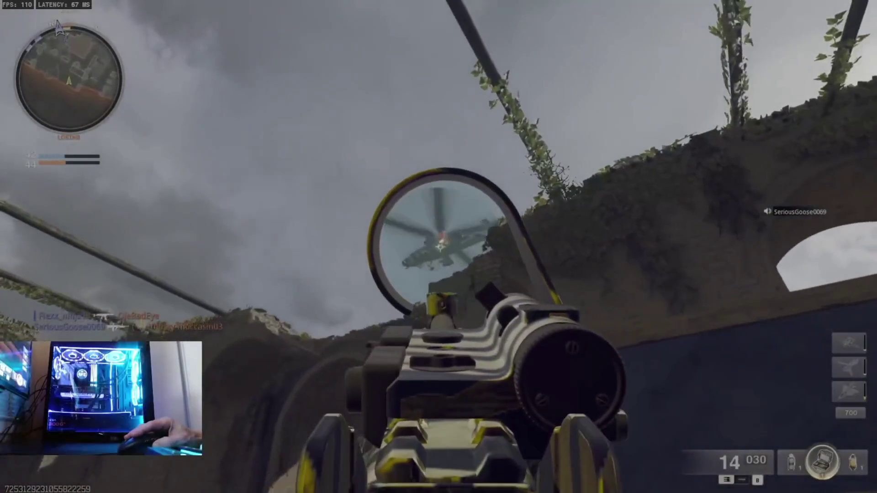
key(r)
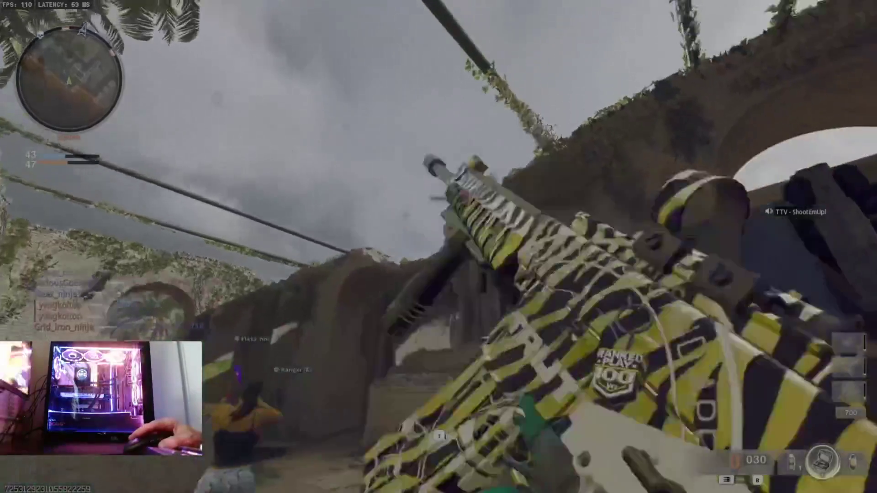
right_click(439, 246)
click(439, 247)
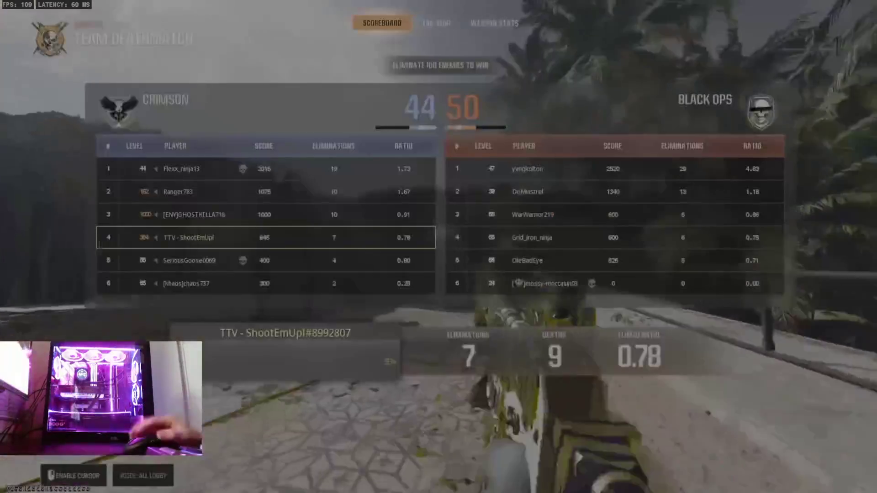
Advance down the street, fire at enemies, and throw a tactical grenade concussing three for +45
key(w)
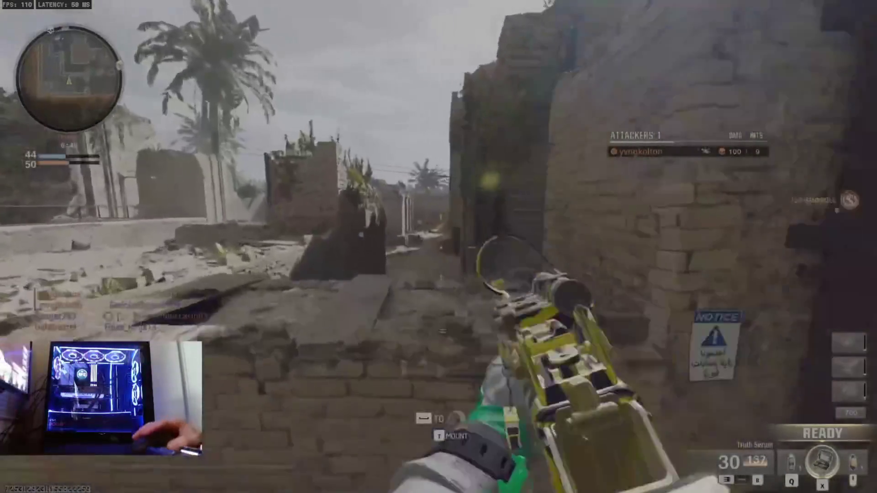
right_click(439, 247)
click(439, 246)
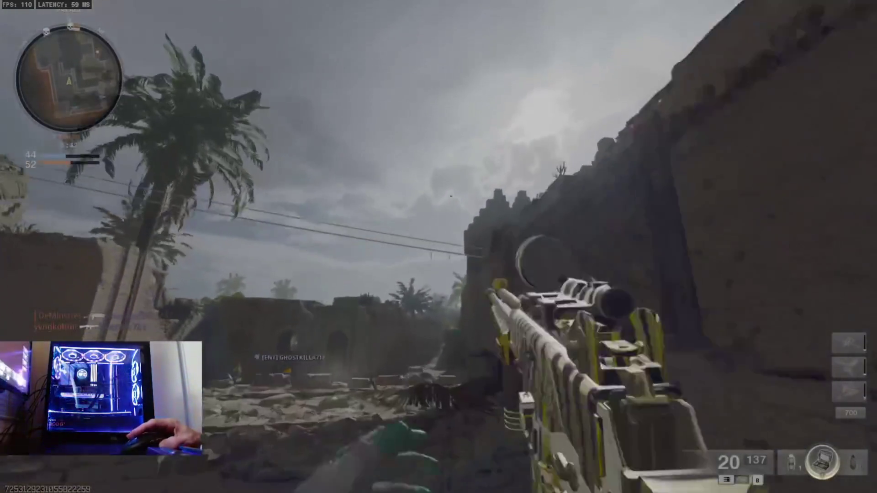
key(q)
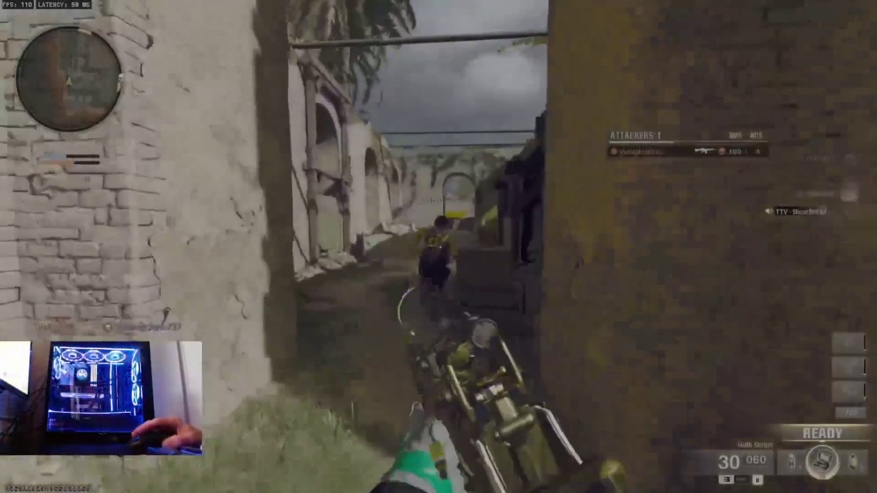
Sprint down the corridor, trade fire with the enemy ahead, and reload the rifle
key(shift)
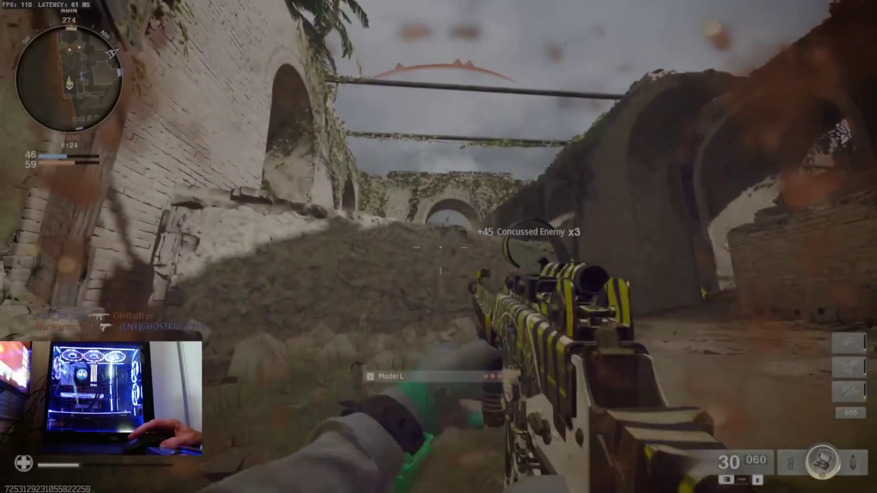
right_click(438, 246)
click(438, 247)
click(438, 246)
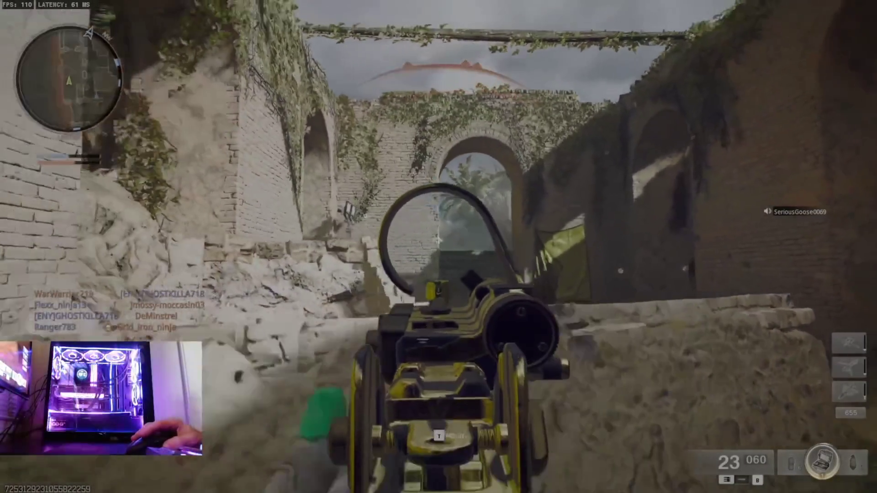
key(r)
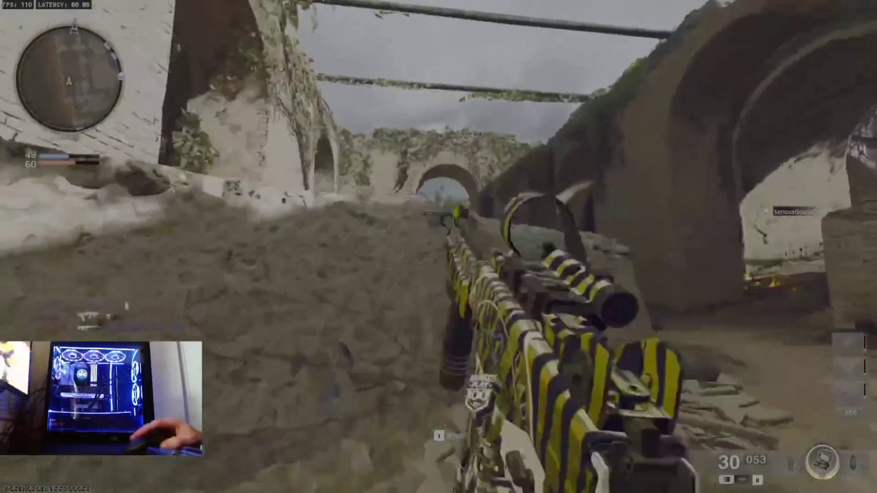
right_click(438, 247)
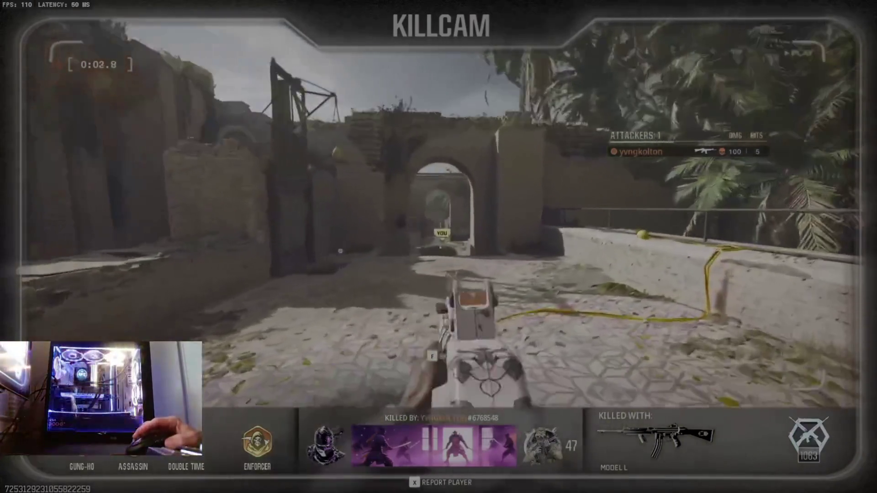
Skip the killcam and fire at enemies near the archway, brick wall and crates
key(f)
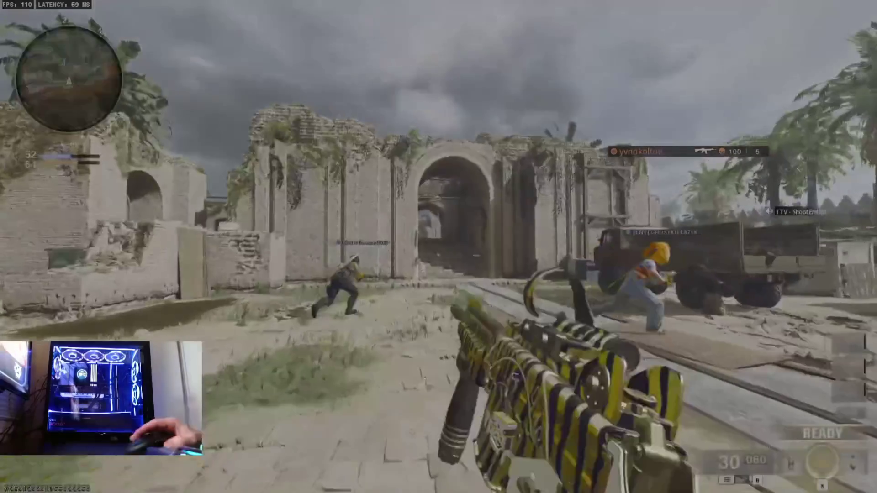
key(w)
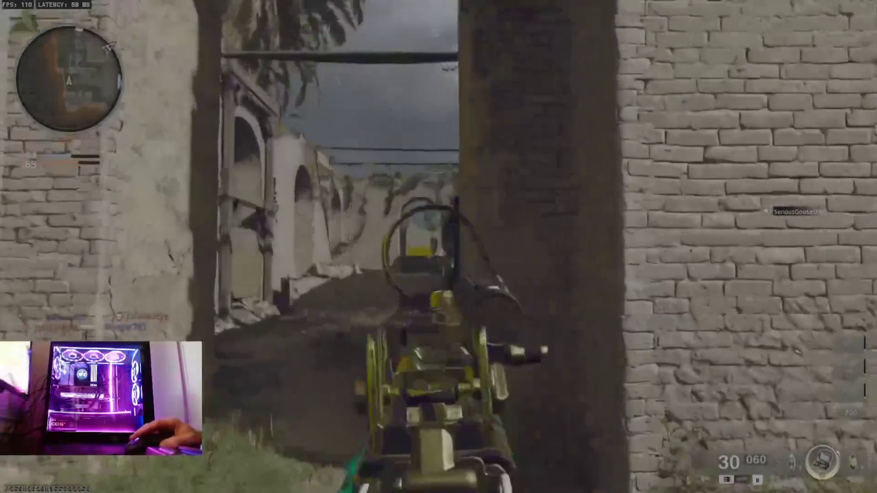
click(439, 247)
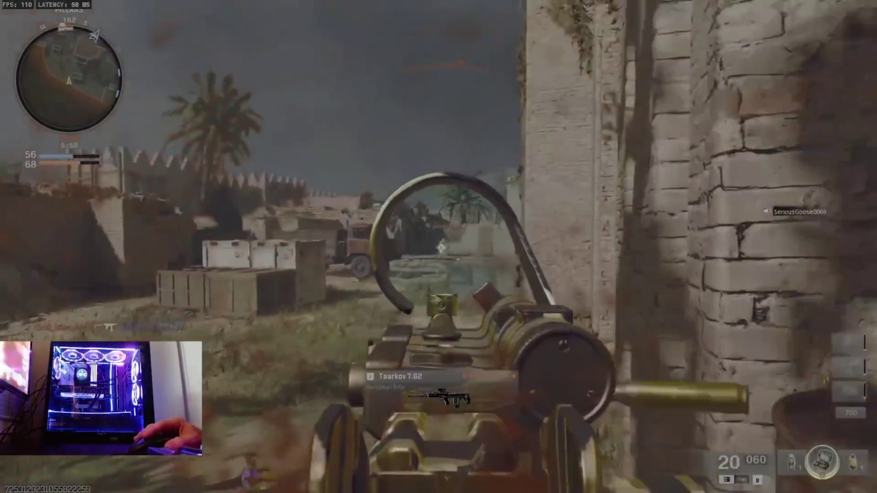
click(438, 246)
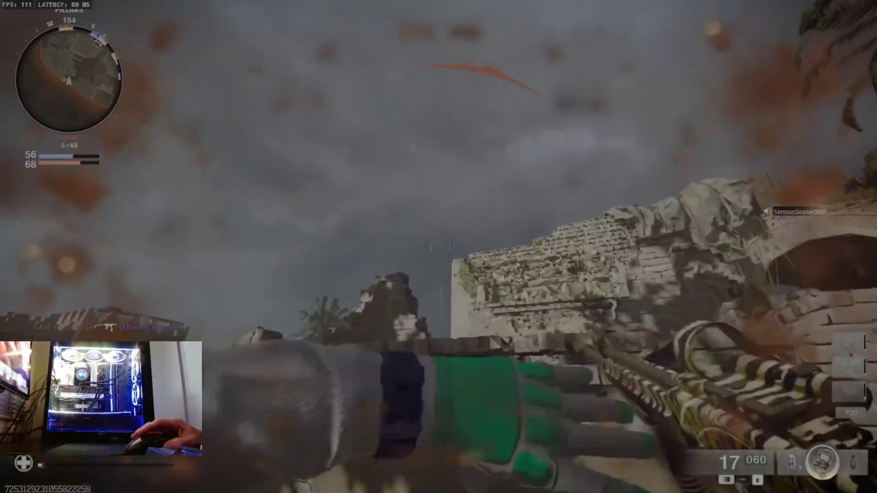
key(r)
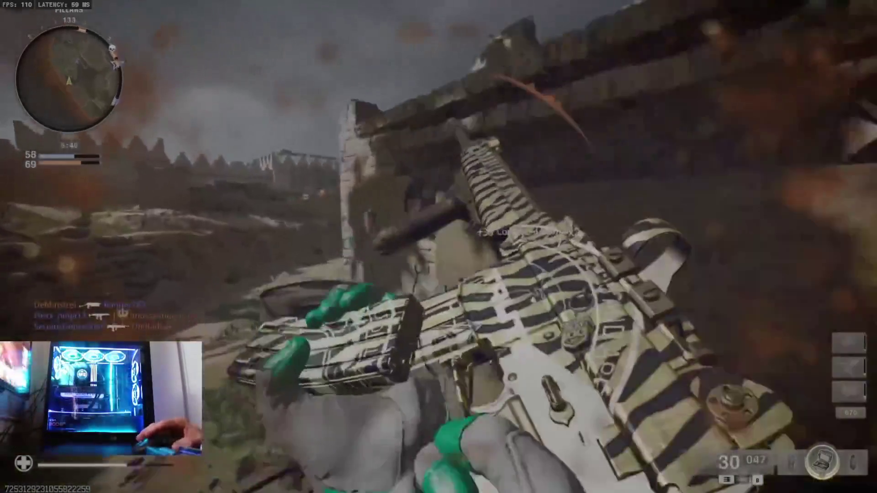
right_click(439, 247)
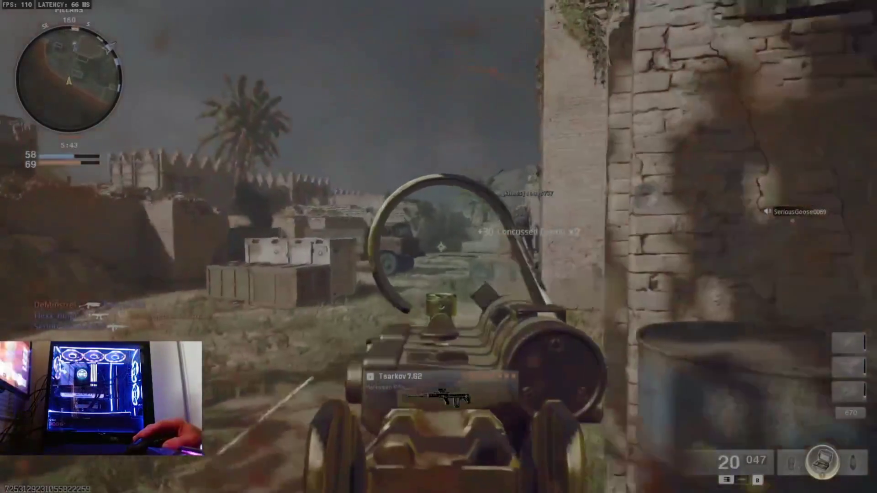
click(439, 246)
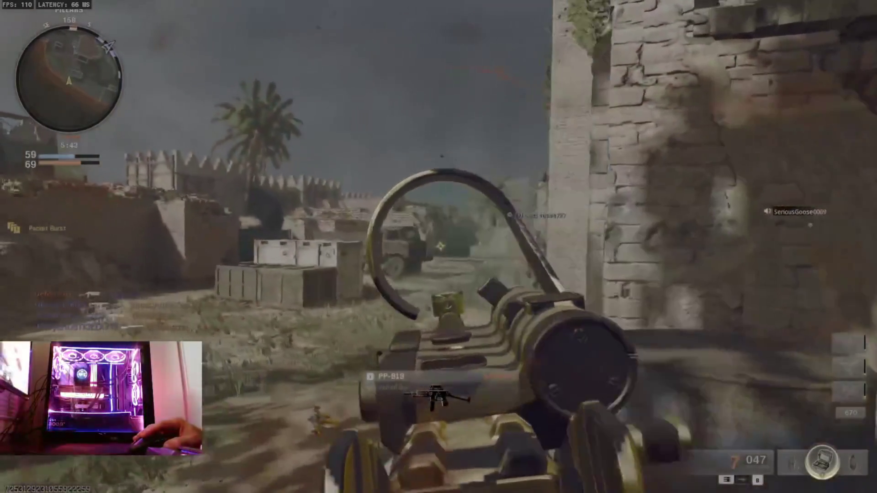
Swap to the dropped Tsarkov 7.62 and score two kills, including a long shot and a headshot
key(f)
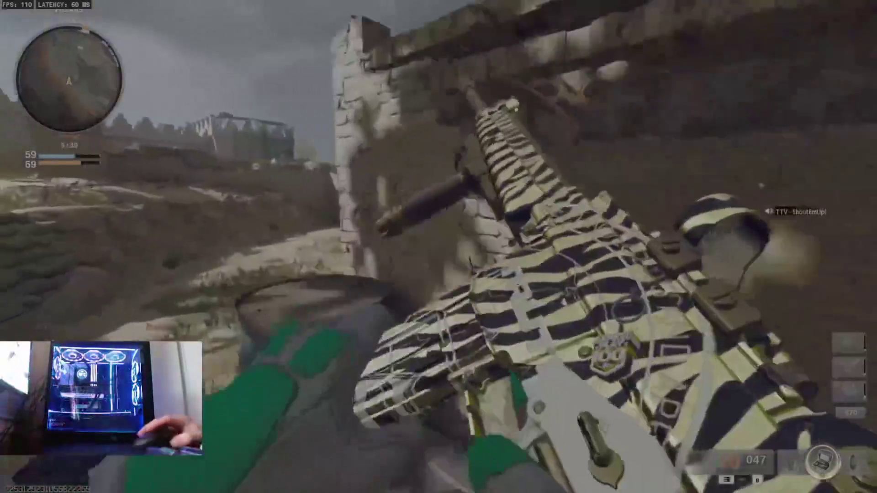
right_click(439, 247)
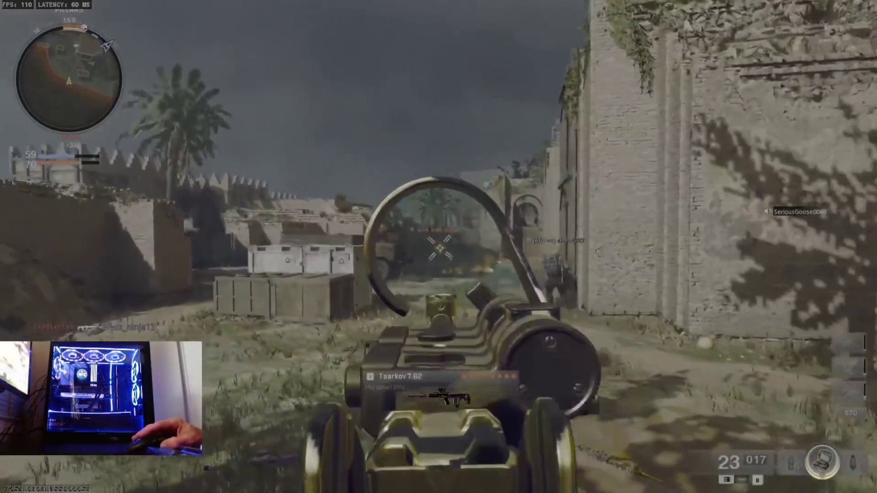
click(438, 247)
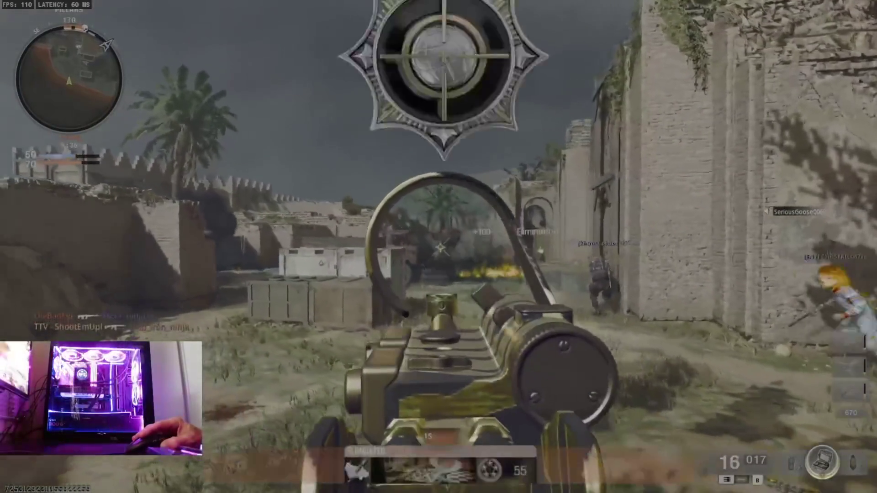
click(438, 247)
click(439, 247)
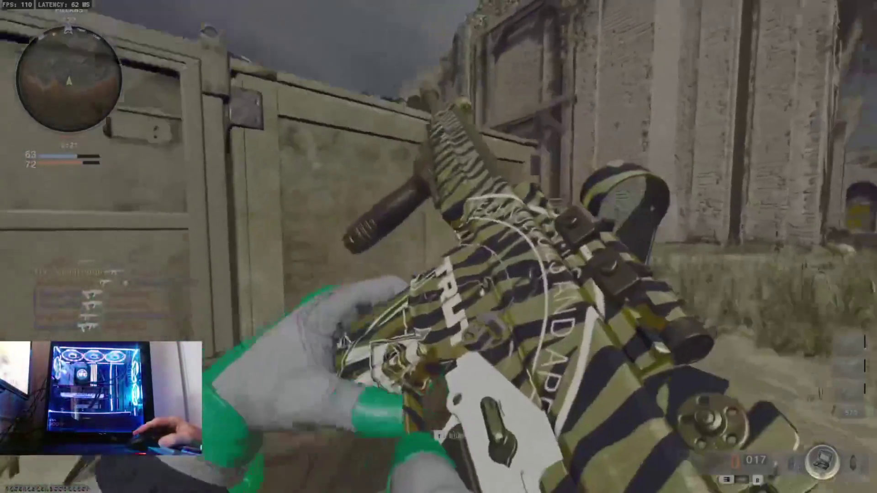
click(438, 246)
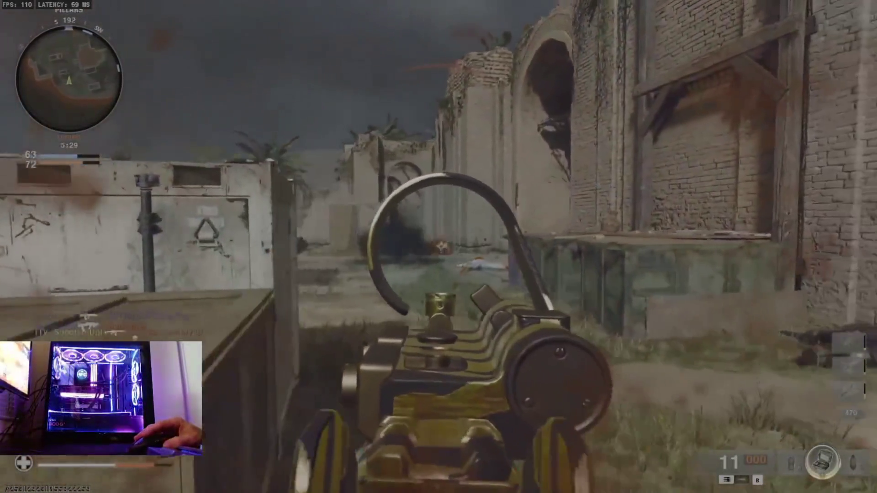
click(439, 247)
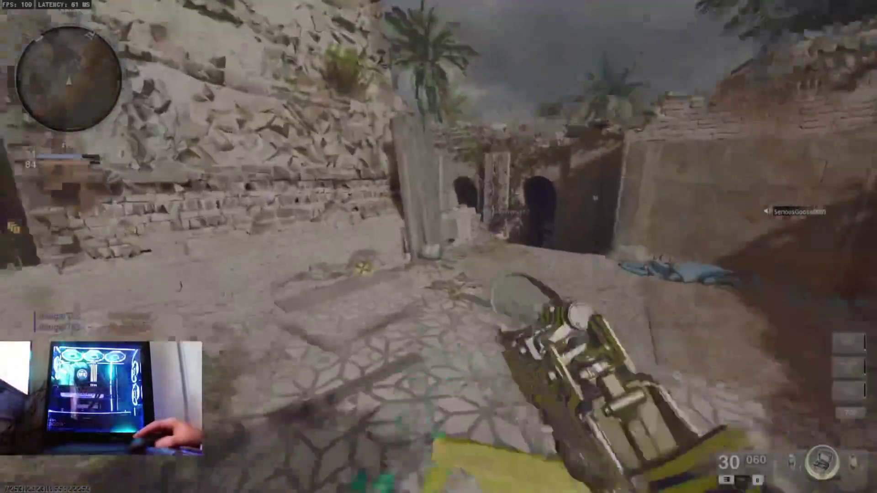
After respawning, advance into the alley, aim down it, and sprint out
key(w)
right_click(438, 247)
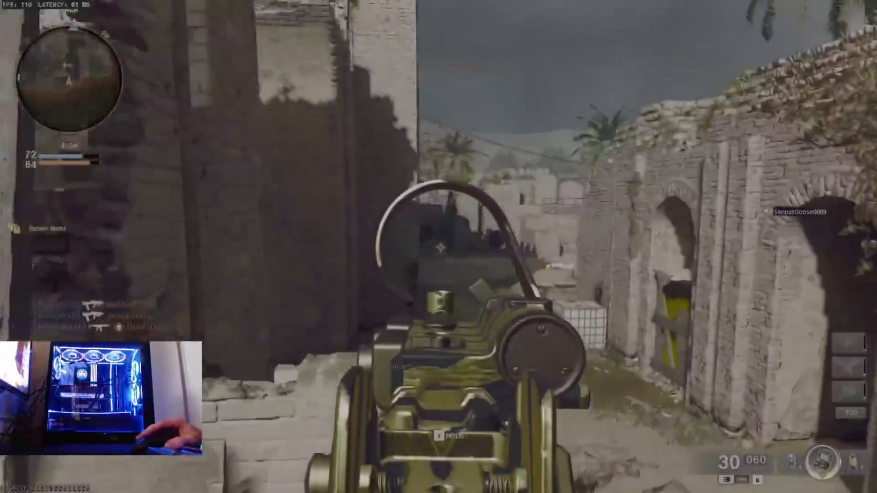
key(shift)
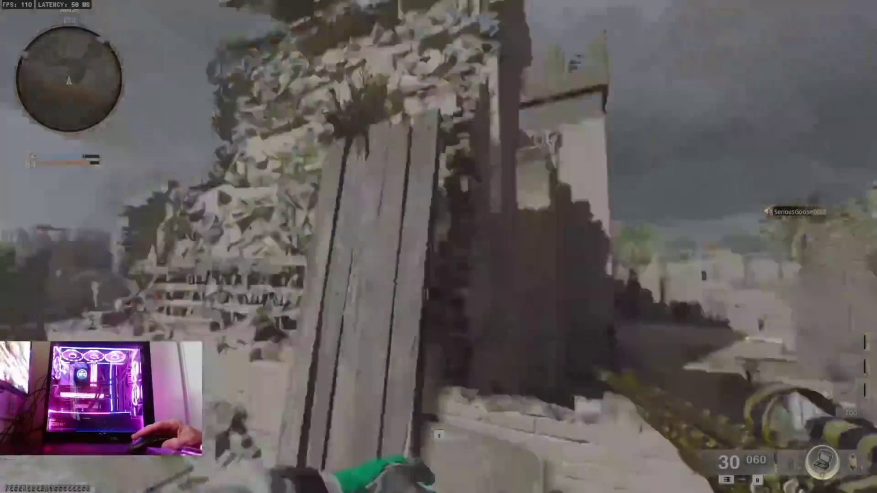
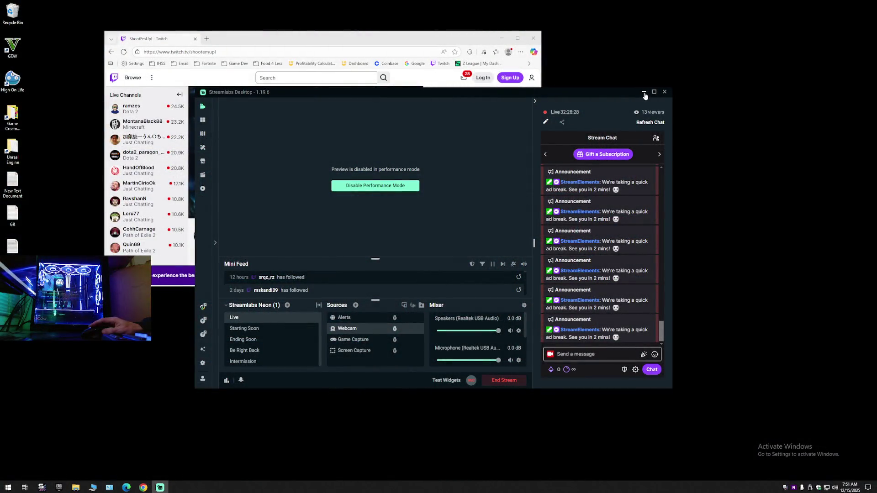
Minimize the Streamlabs Desktop and Twitch browser windows and bring up Task Manager
click(644, 93)
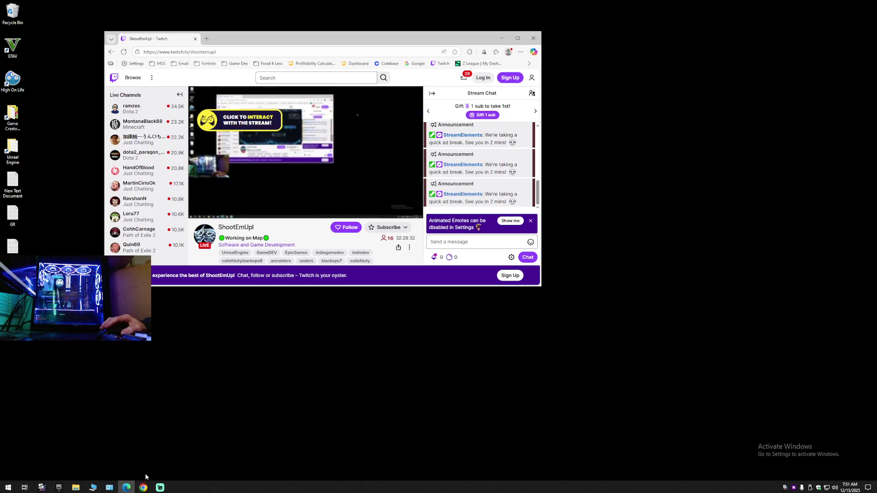
click(501, 39)
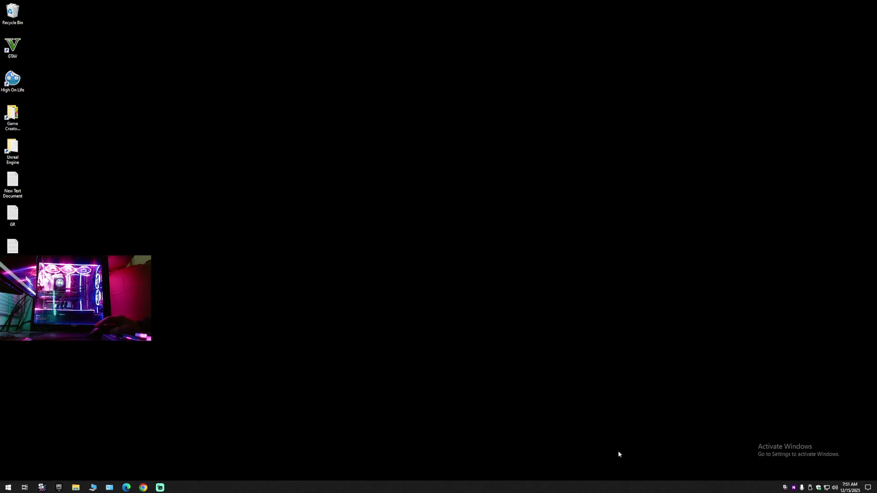
right_click(240, 486)
click(262, 462)
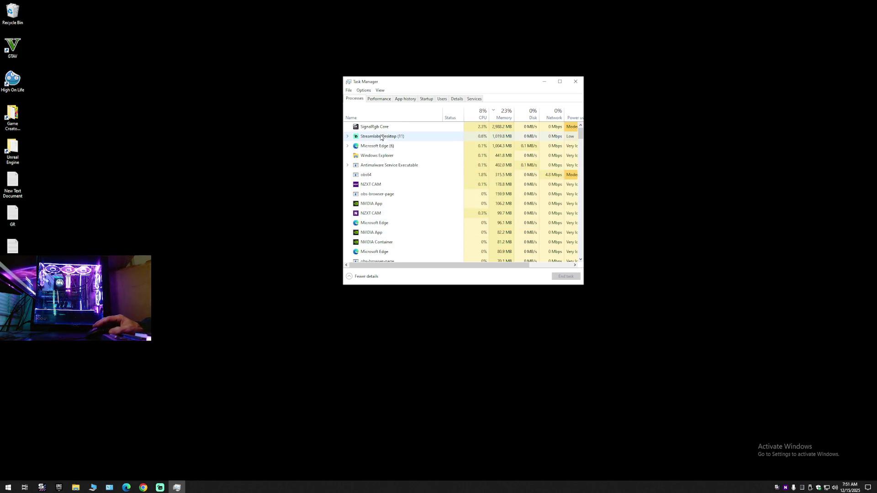
End the SignalRgb Core process, close Task Manager and launch the Epic Games Launcher
click(548, 128)
key(Delete)
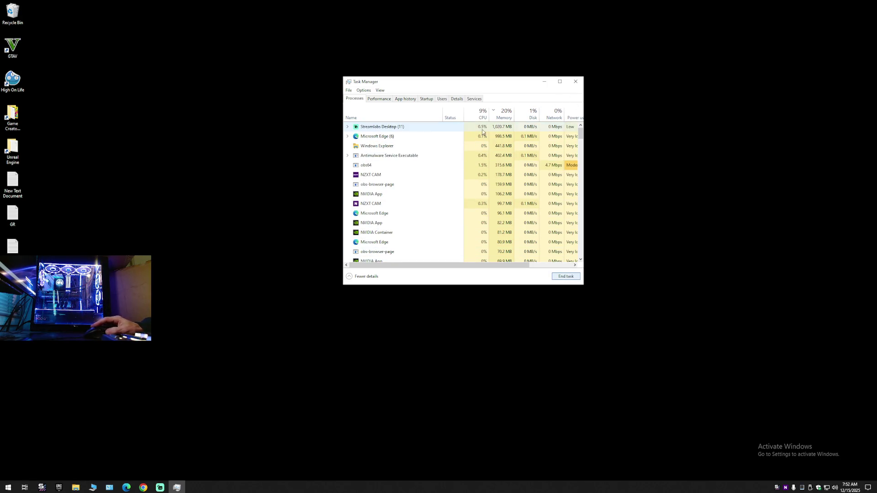
click(581, 83)
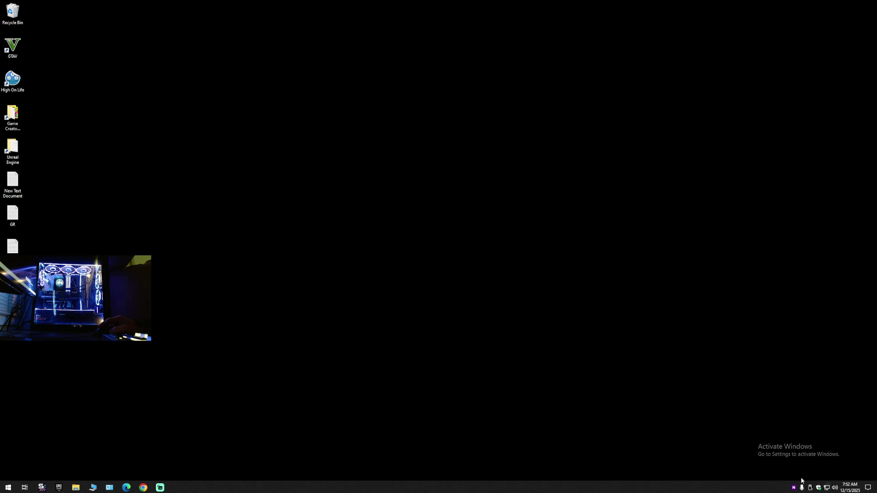
click(49, 489)
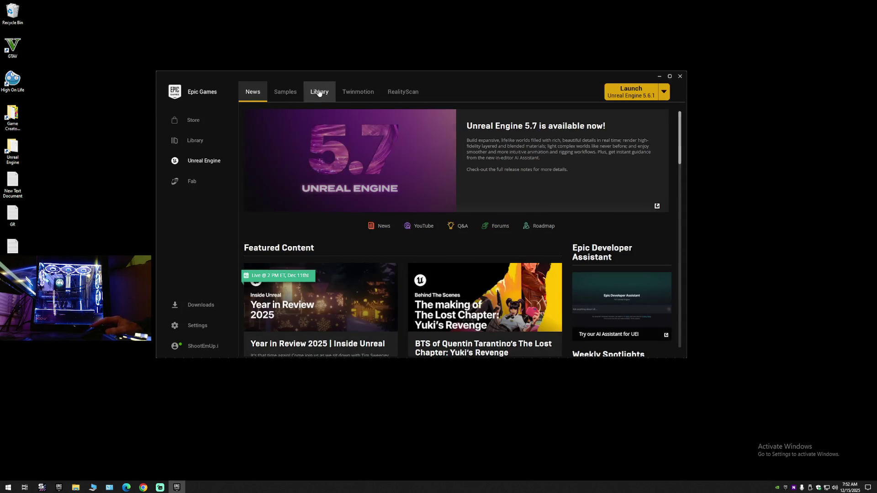
Remove engine versions 4.27.2 and 5.5.4 from the Library and launch the Battlefield project
click(320, 91)
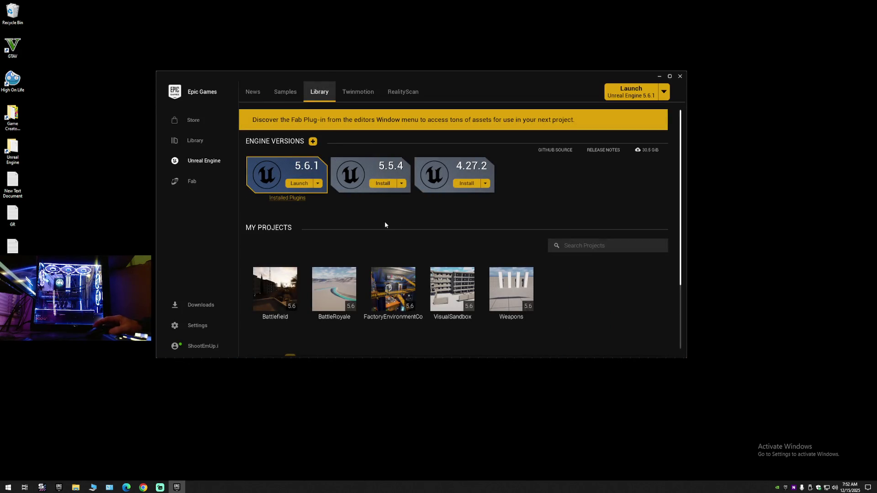
click(419, 161)
click(334, 162)
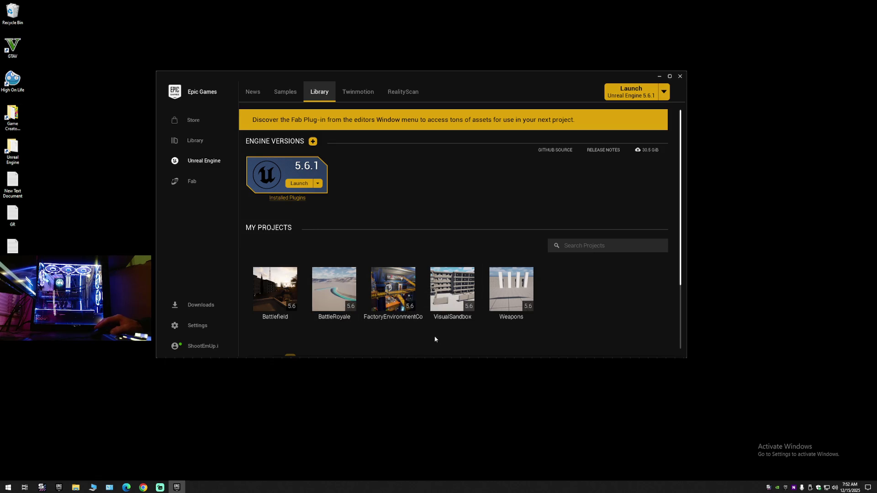
double_click(275, 289)
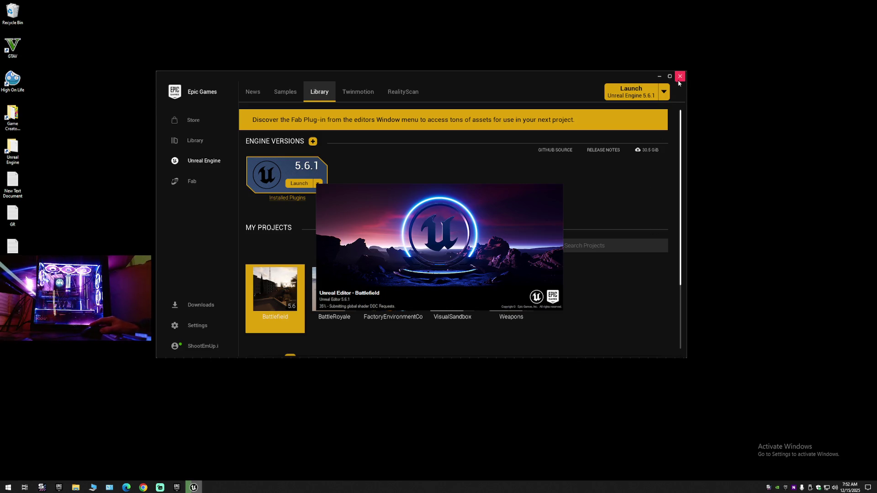
Close and reopen the Epic Games Launcher, then start Task Manager from the taskbar
click(572, 82)
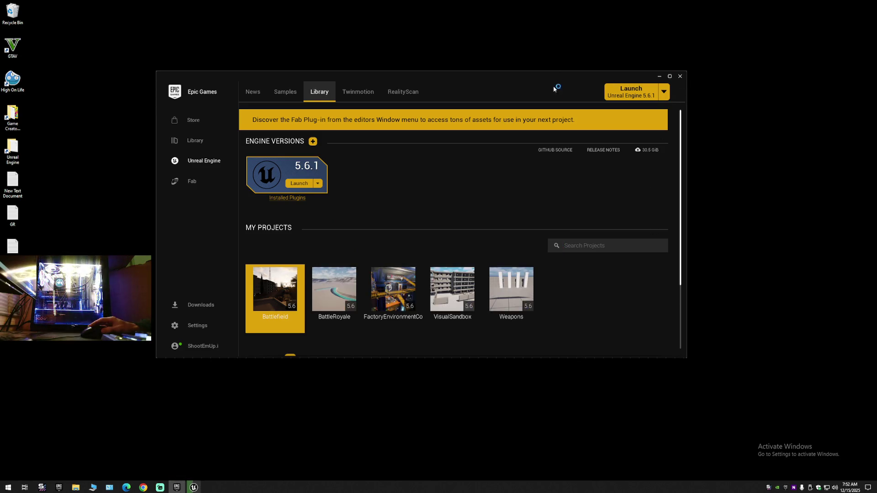
click(680, 76)
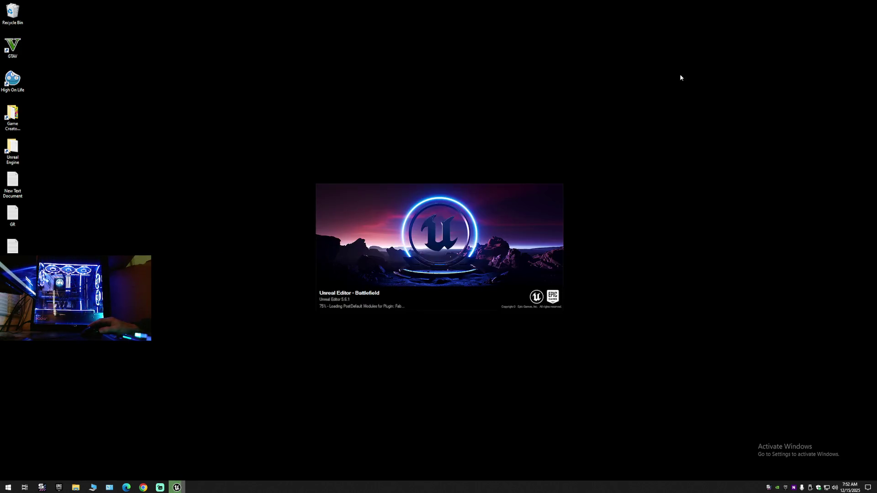
click(785, 490)
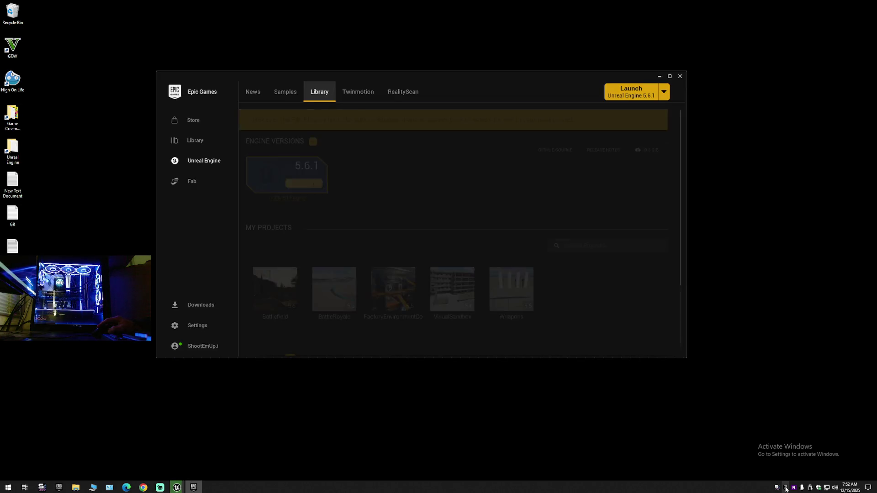
click(127, 488)
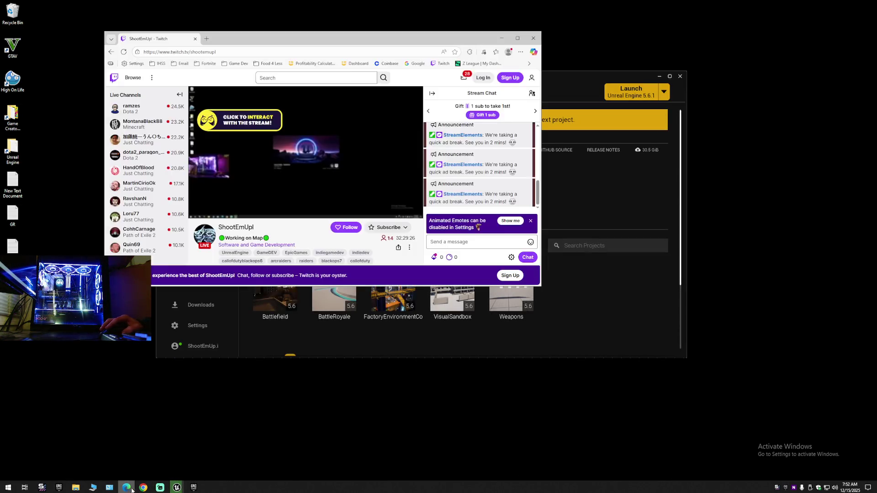
click(192, 488)
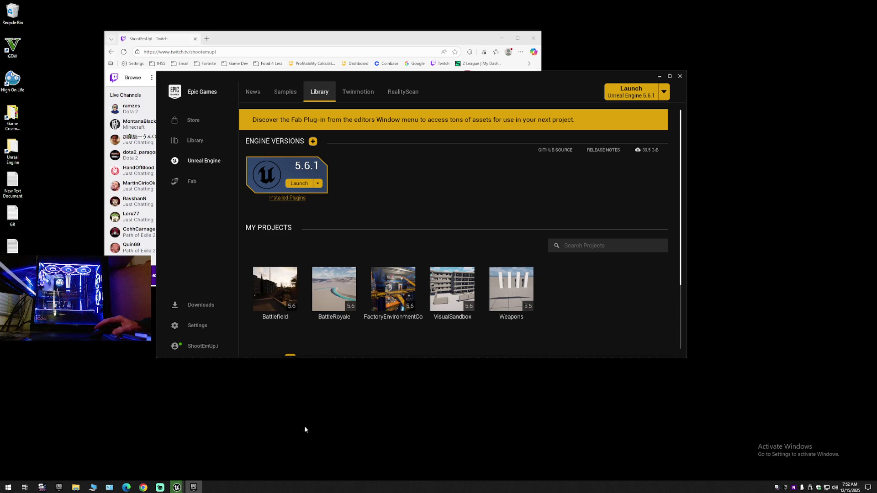
right_click(339, 492)
click(362, 456)
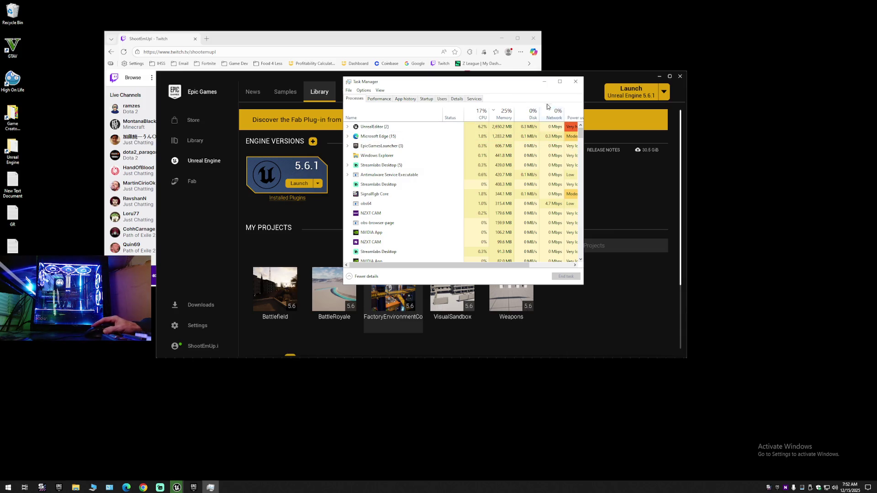
Review Memory, Ethernet and GPU 0 performance, including GPU memory and temperature figures
click(379, 99)
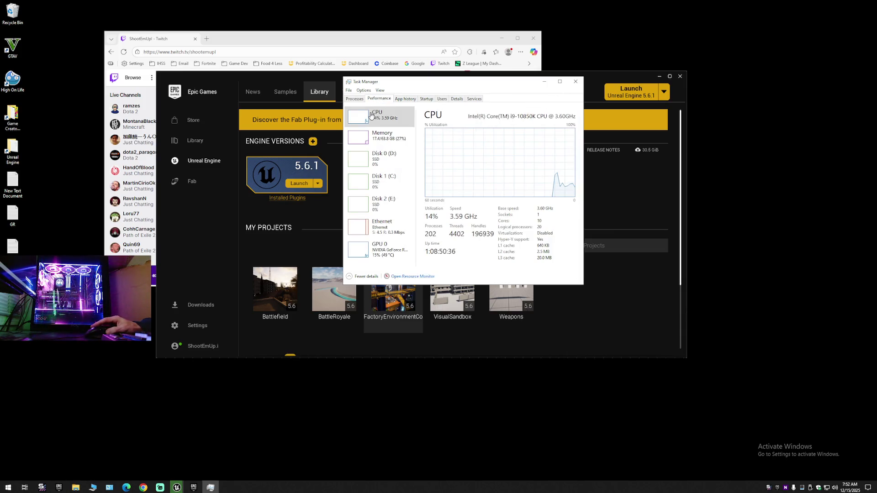
click(380, 138)
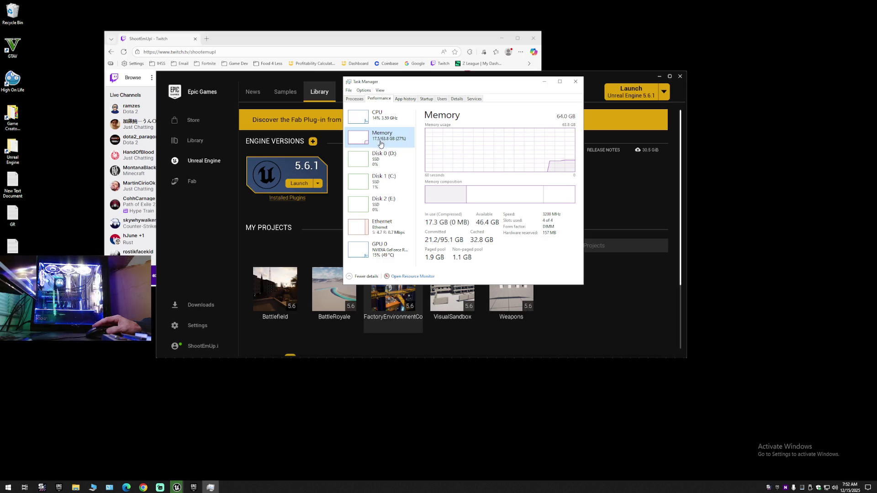
click(381, 226)
click(382, 245)
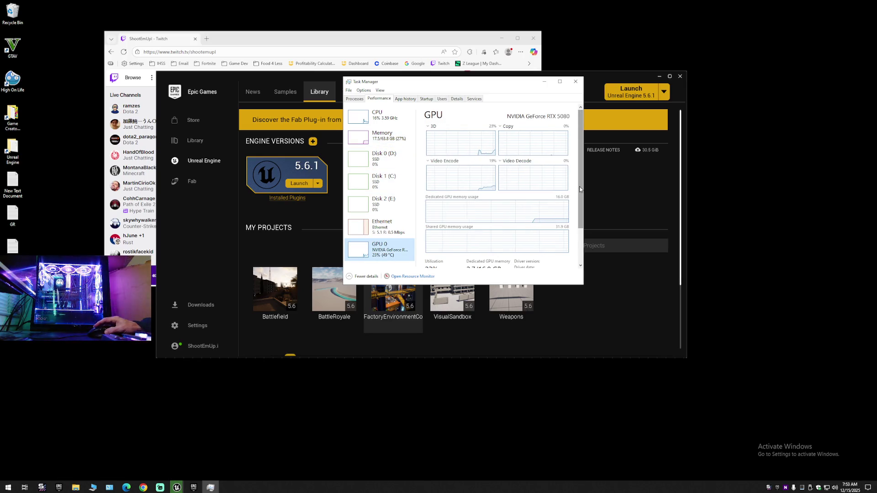
scroll(577, 234, down, 2)
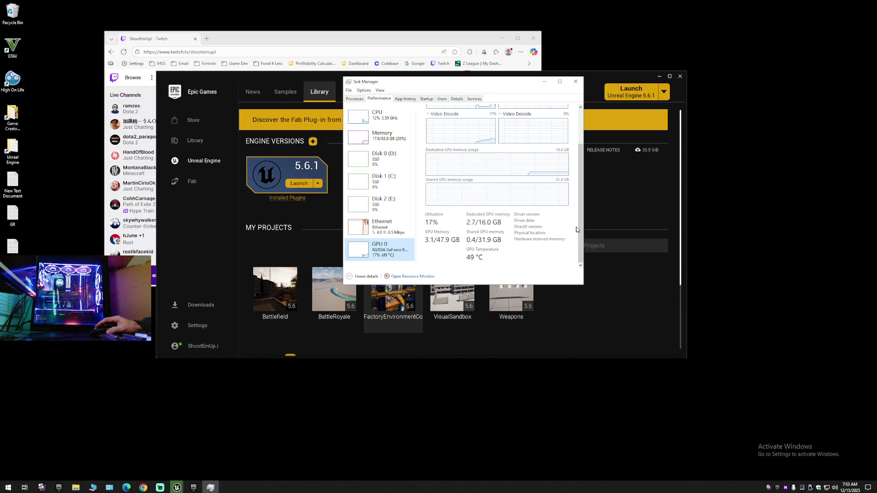
scroll(577, 234, up, 2)
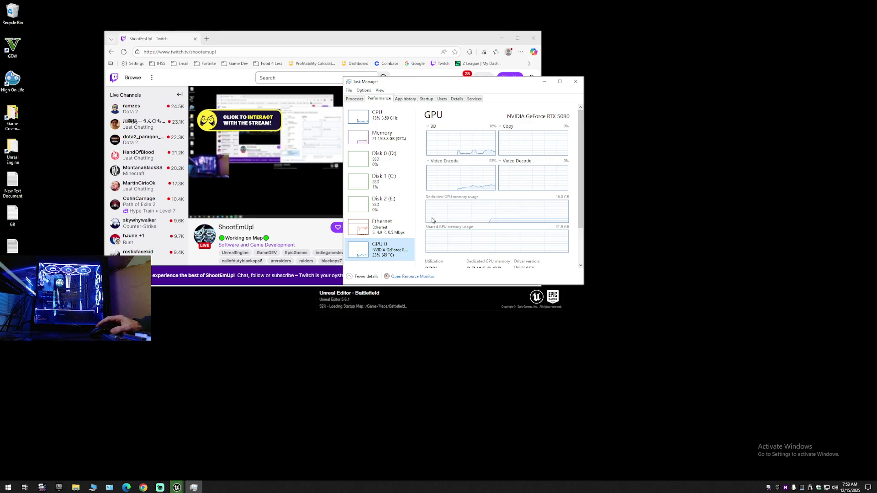
scroll(579, 195, down, 1)
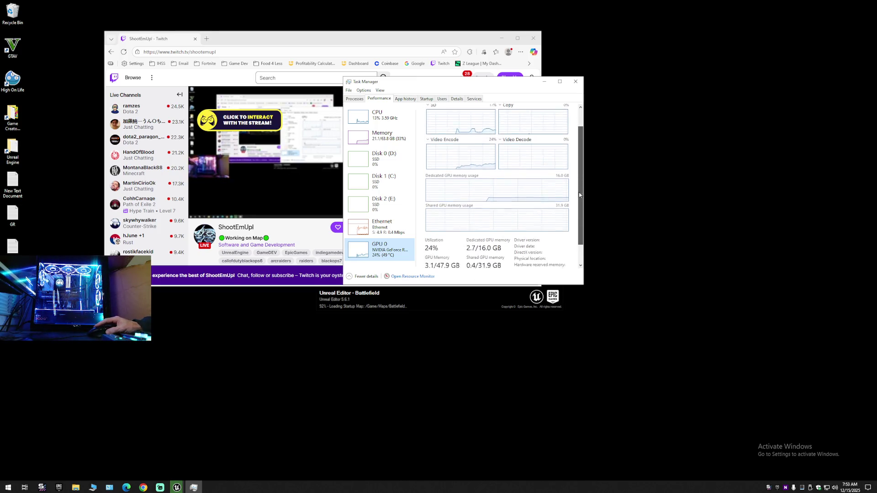
scroll(579, 196, down, 1)
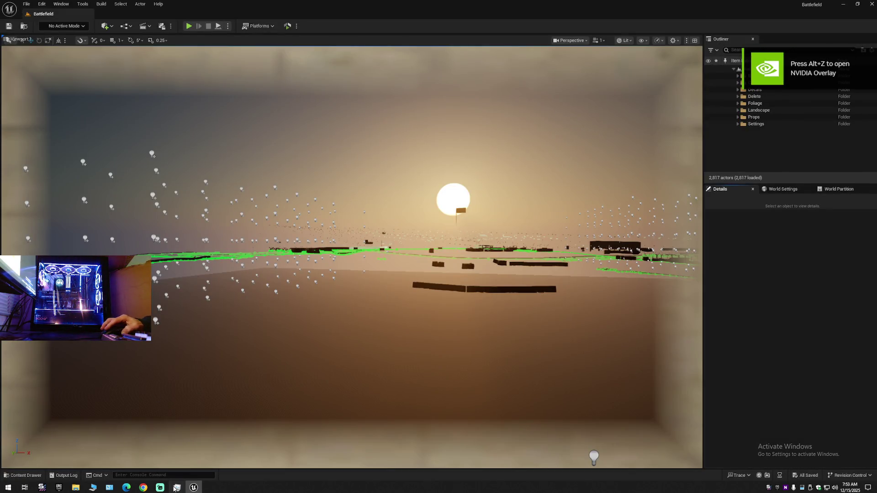
Bring Task Manager forward and check the CPU usage graph
click(176, 488)
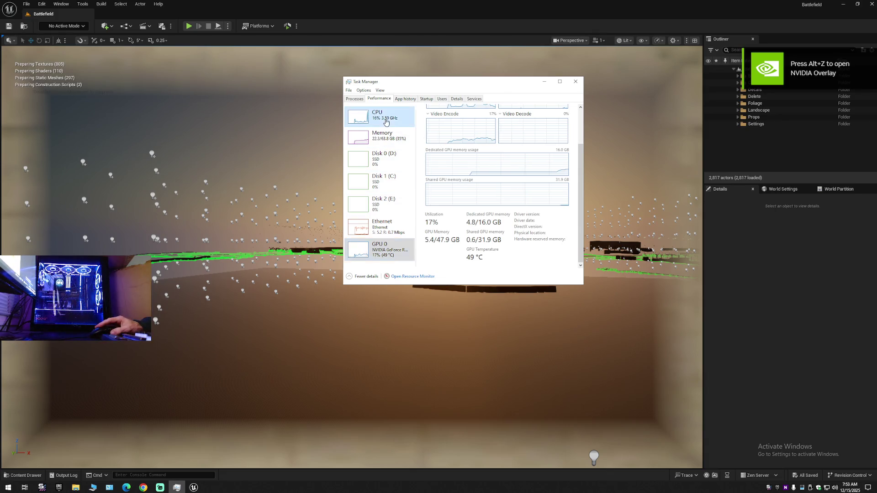
click(386, 122)
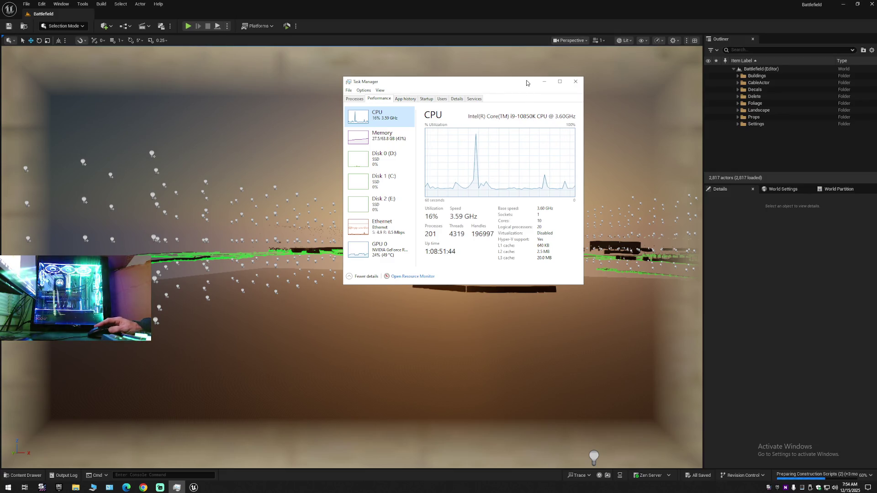
Close Task Manager, fly toward the buildings and open BP_building_08_1_A from Blueprints > Buildings
click(576, 83)
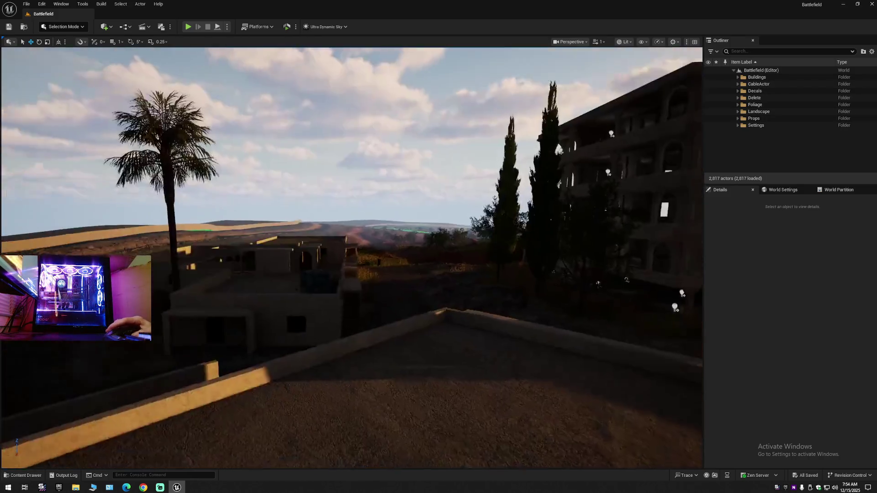
mouse_move(422, 279)
mouse_down()
mouse_move(160, 259)
mouse_move(178, 206)
mouse_move(246, 189)
mouse_up()
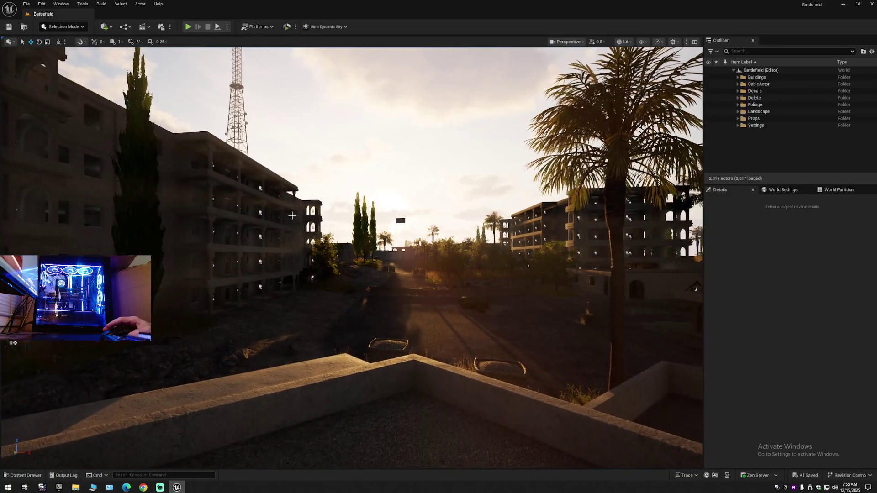
click(25, 475)
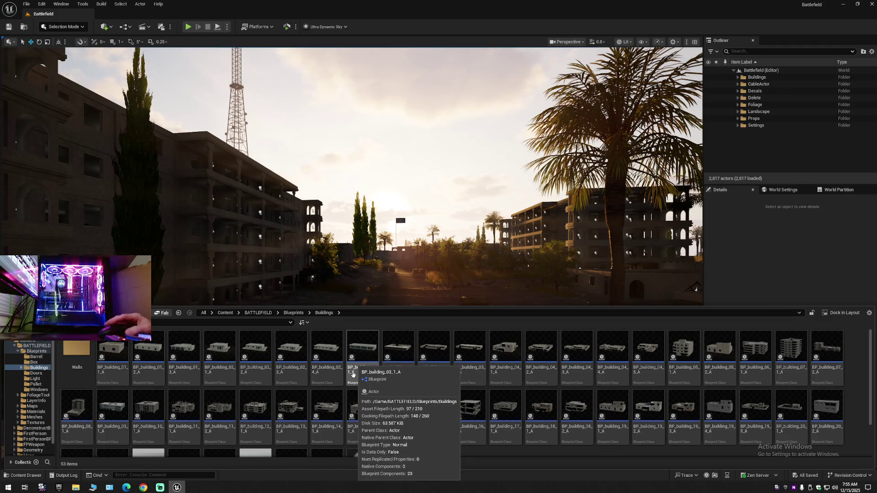
double_click(75, 408)
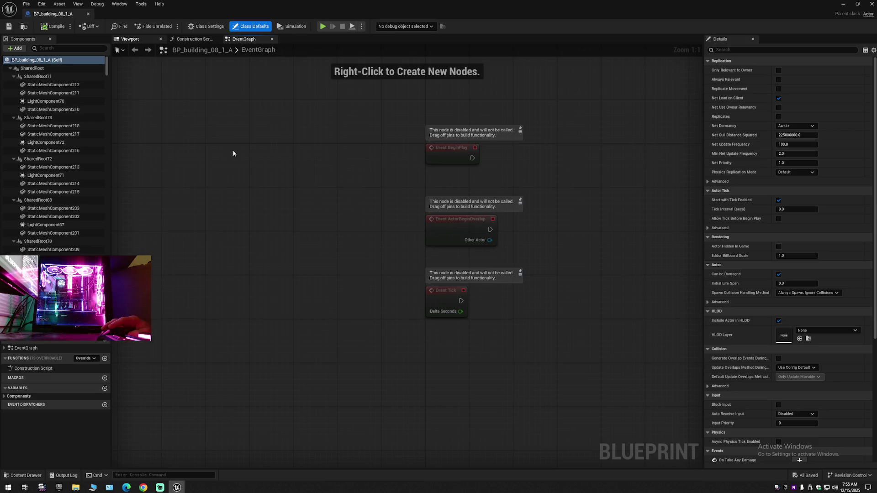
In the blueprint Viewport, select the window light and frame, then locate LightComponent70 in Components
click(131, 40)
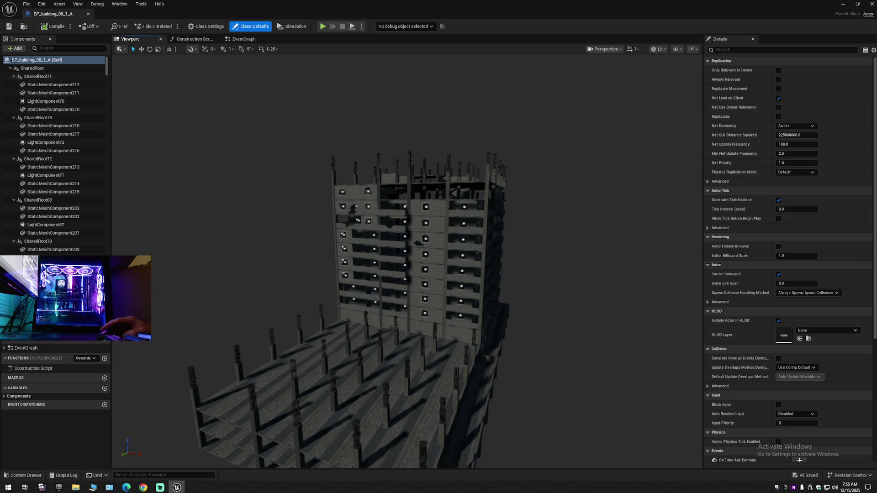
click(434, 256)
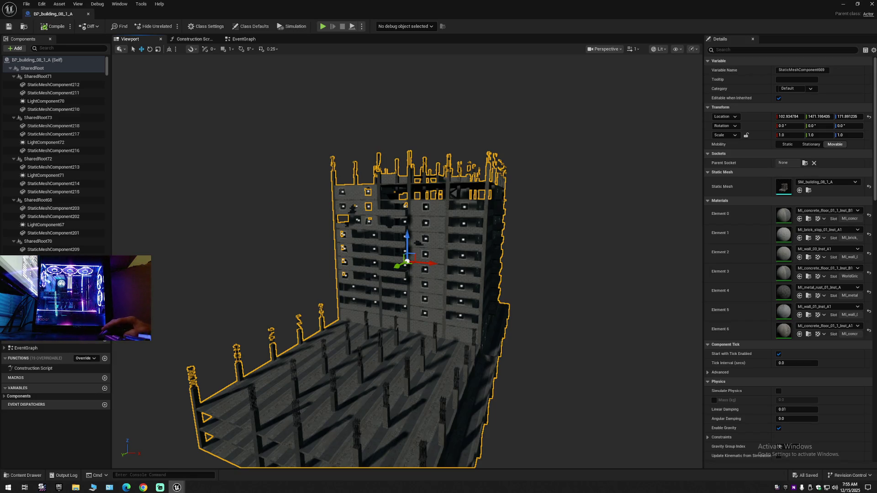
click(426, 207)
mouse_move(533, 240)
mouse_down()
mouse_move(516, 187)
mouse_move(480, 132)
mouse_move(524, 238)
mouse_up()
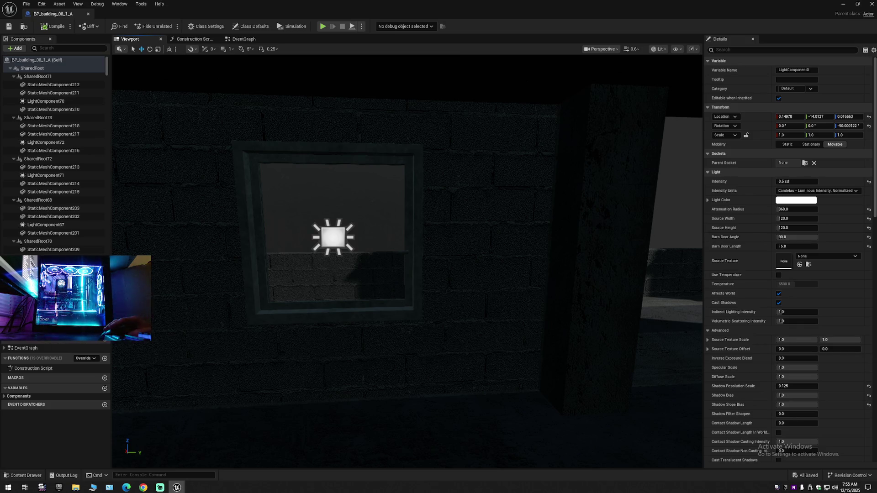
click(332, 237)
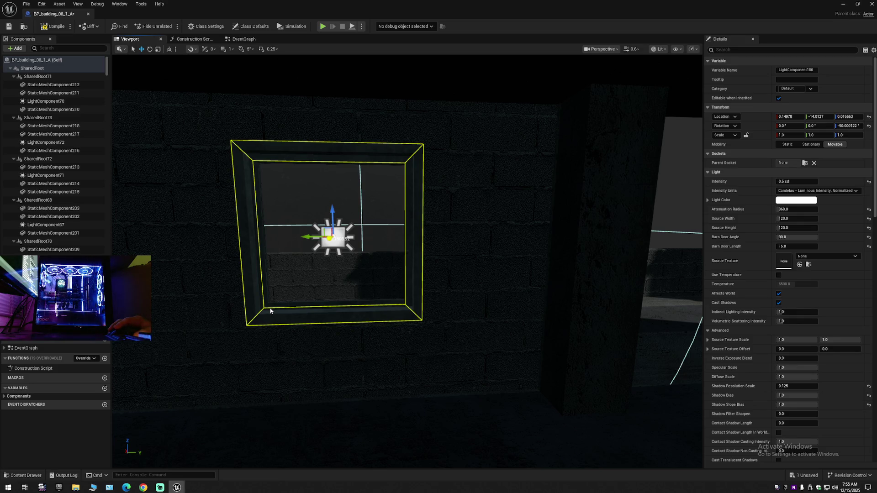
ctrl+click(270, 311)
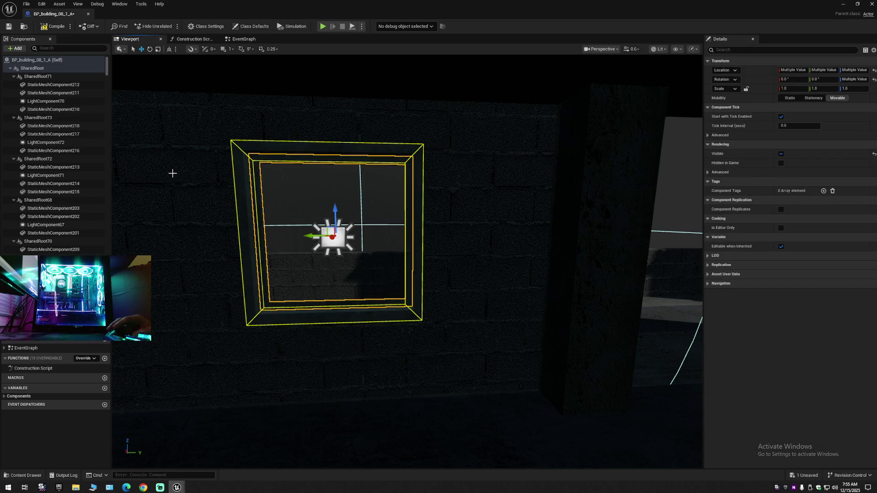
ctrl+click(58, 103)
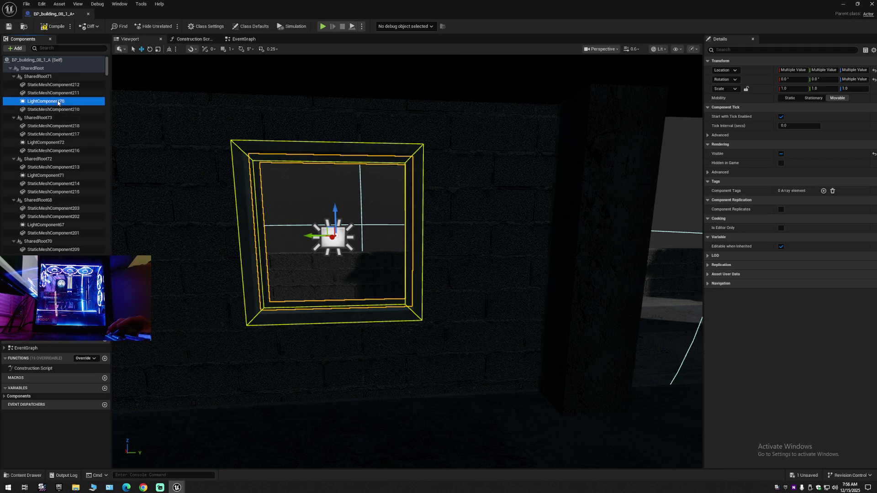
Filter the Components list by 'li' and delete all the selected light components
click(59, 49)
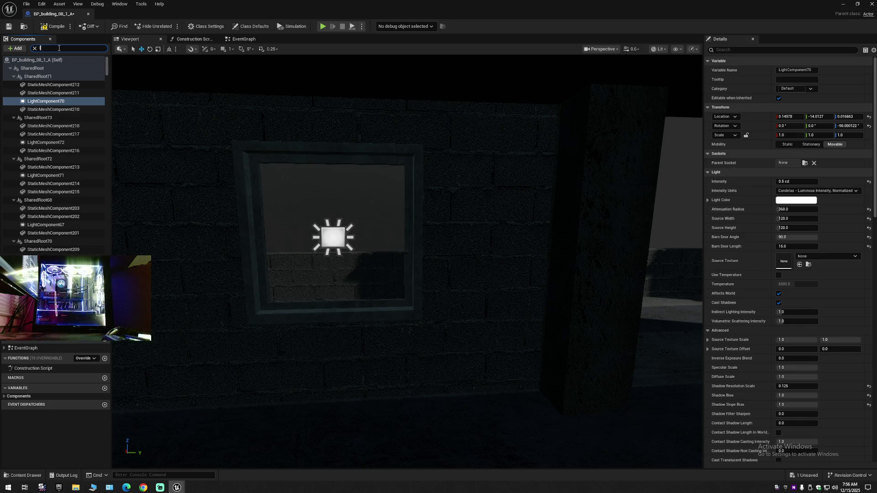
text(light)
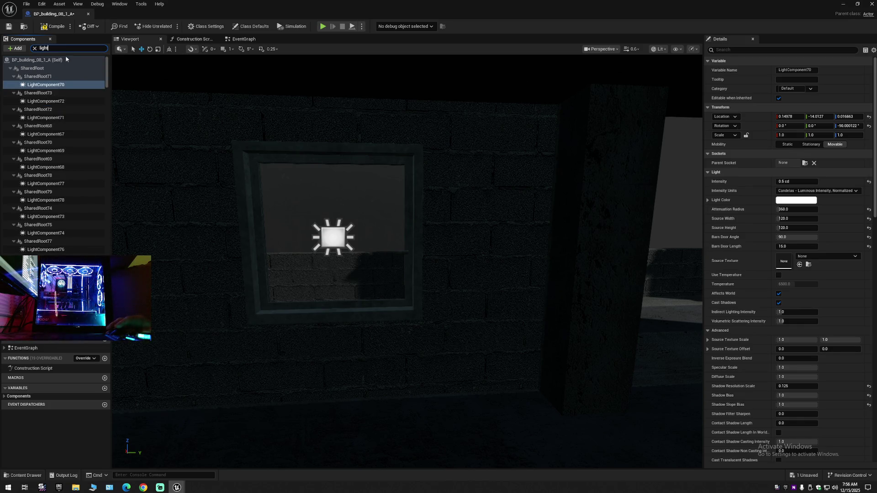
click(57, 86)
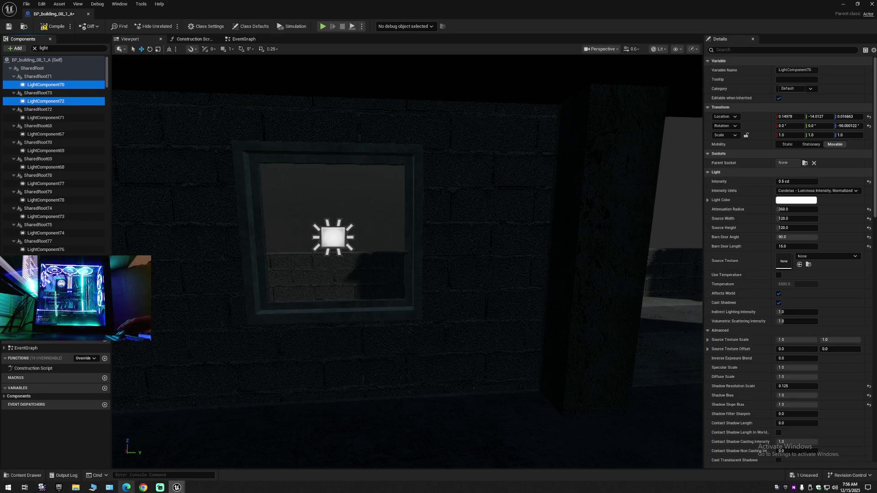
right_click(126, 488)
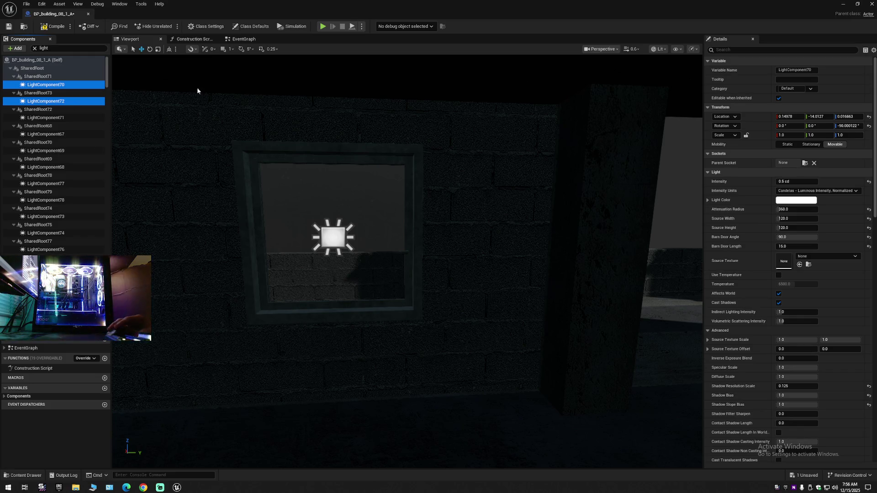
key(ctrl+a)
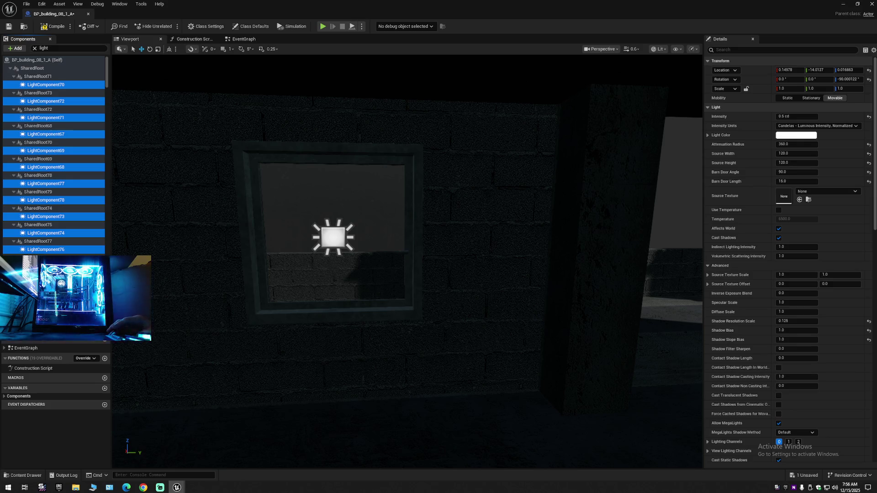
key(Delete)
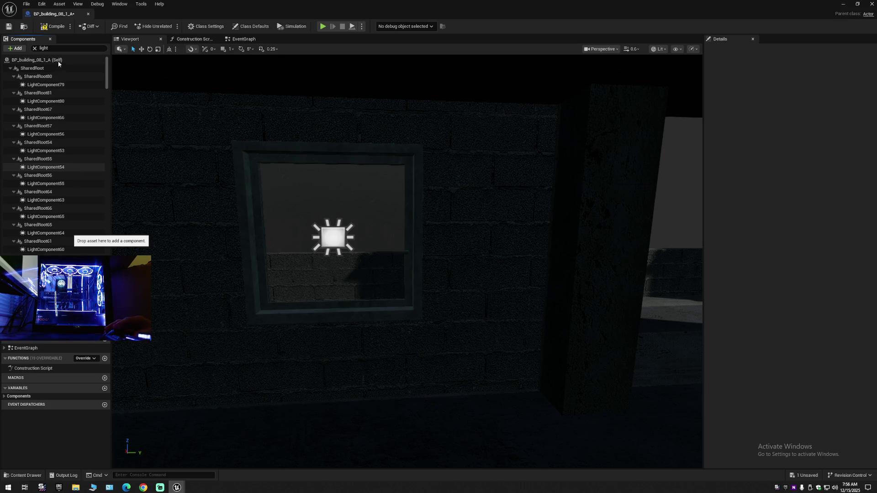
Select the next batch of lights, through LightComponent60 and LightComponent100, and delete them
key(Down)
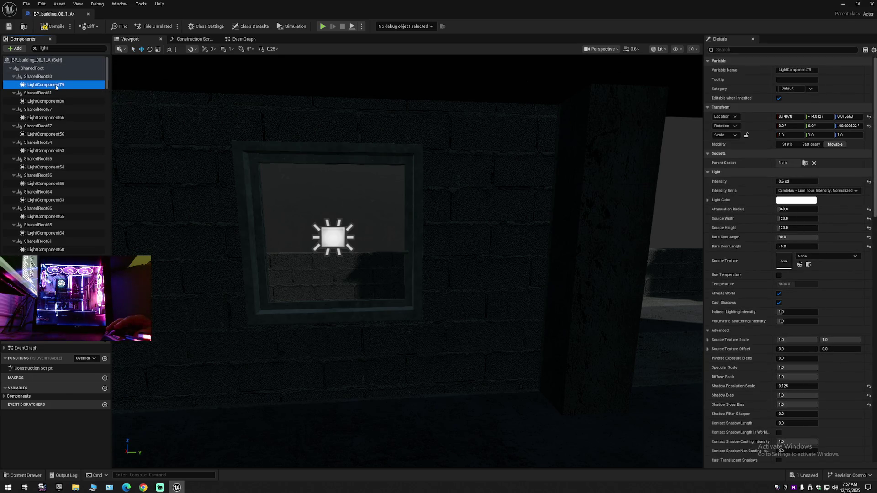
ctrl+click(53, 101)
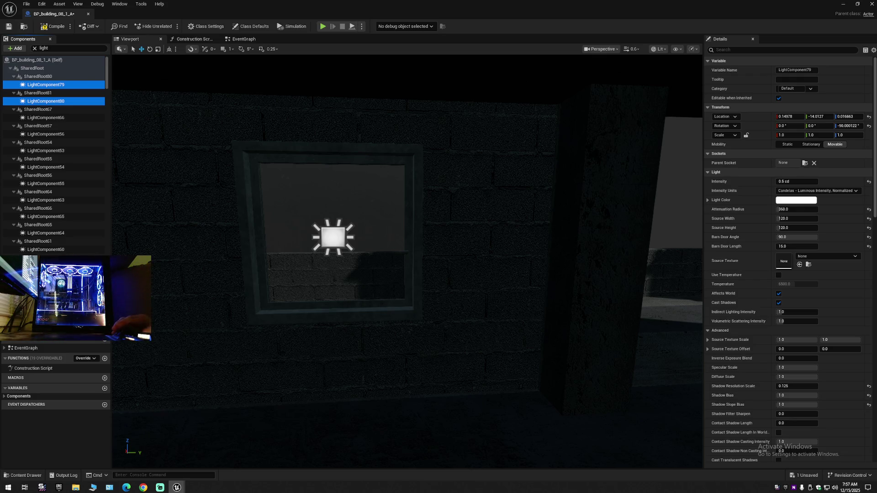
shift+click(88, 248)
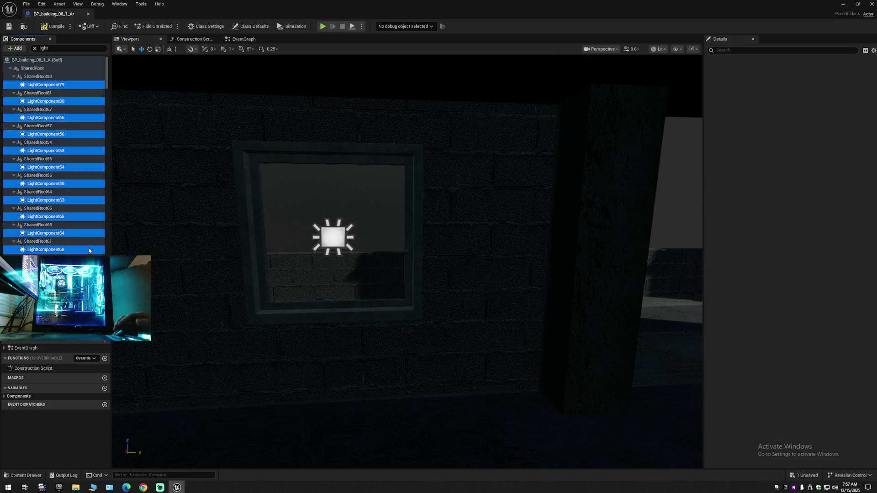
scroll(89, 251, down, 5)
scroll(89, 250, down, 5)
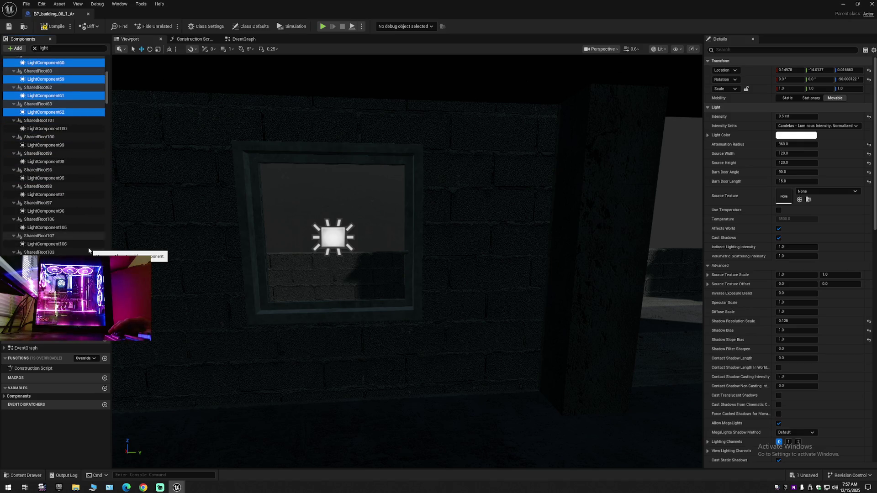
ctrl+click(62, 95)
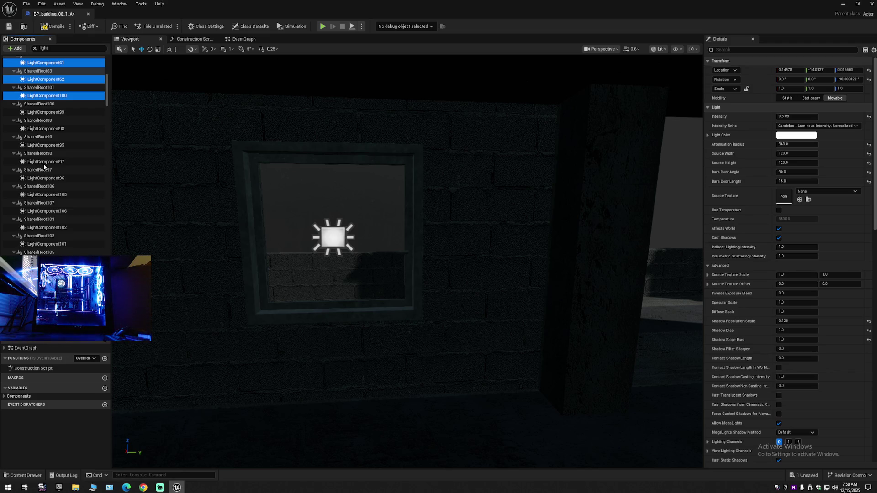
key(ctrl+a)
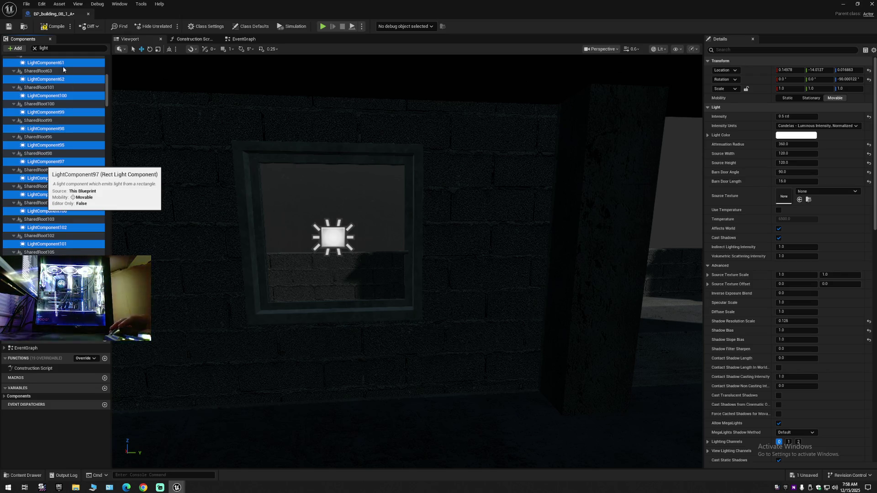
key(Delete)
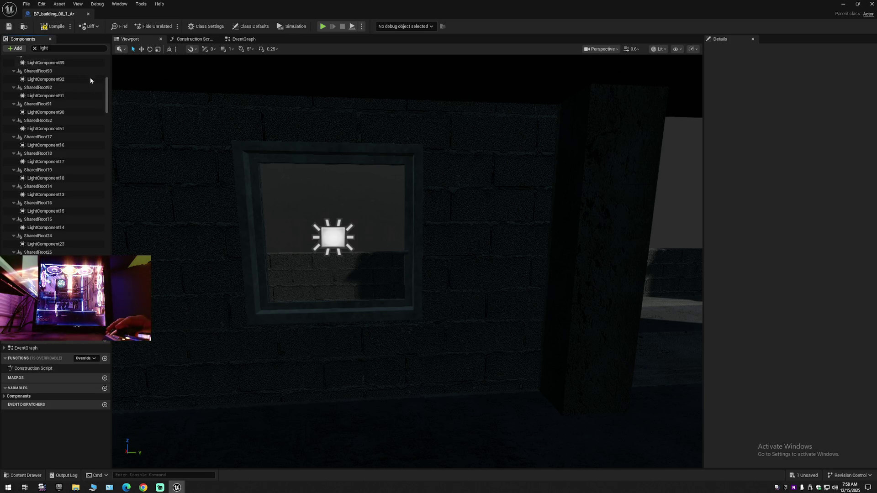
scroll(109, 80, up, 5)
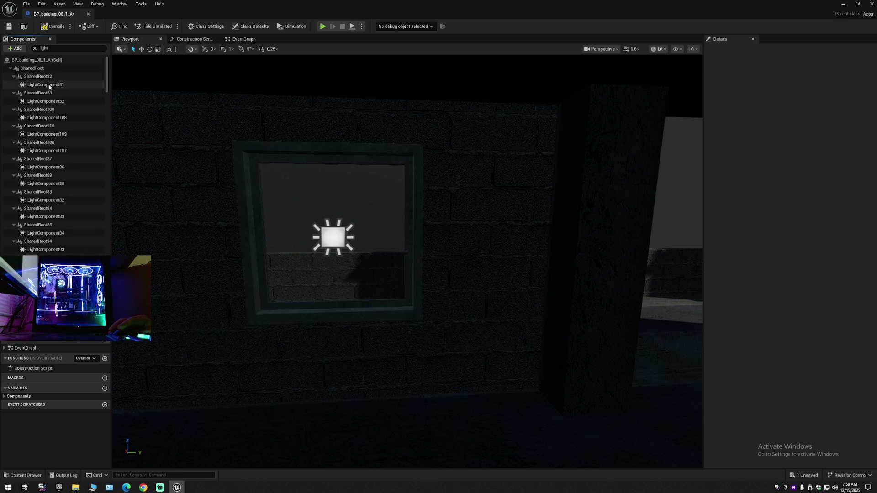
Select LightComponent81 to begin the next batch, then bring up the taskbar context menu
click(50, 86)
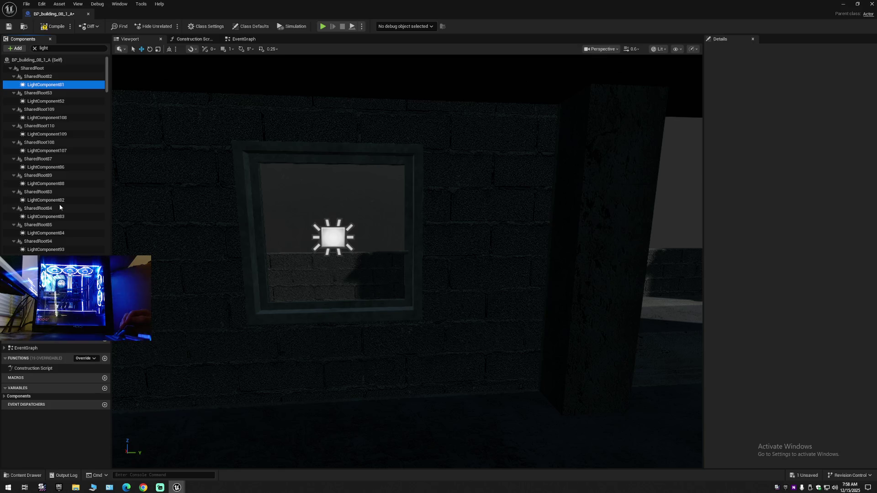
right_click(311, 487)
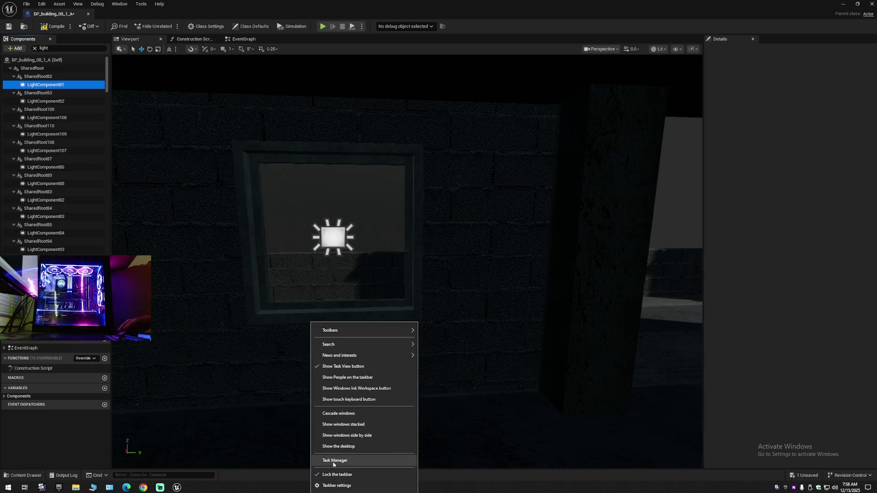
Check CPU, Memory and GPU 0 usage in Task Manager's Performance tab, then close it
click(333, 459)
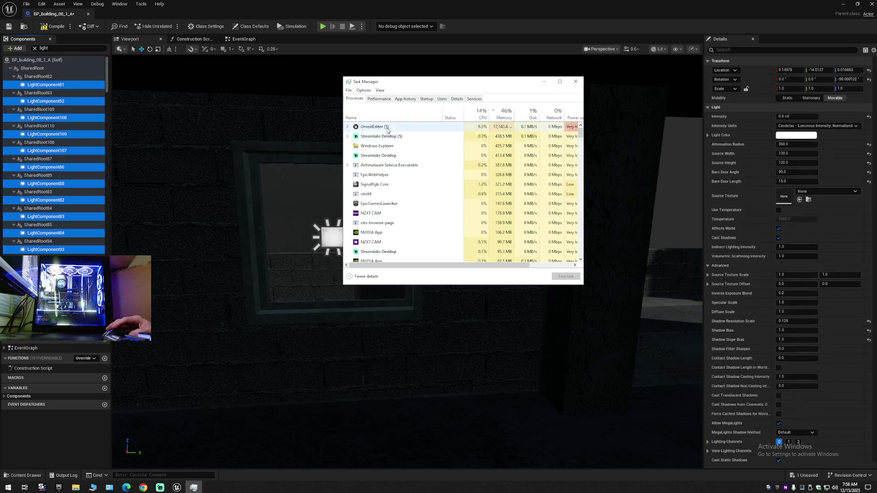
click(383, 100)
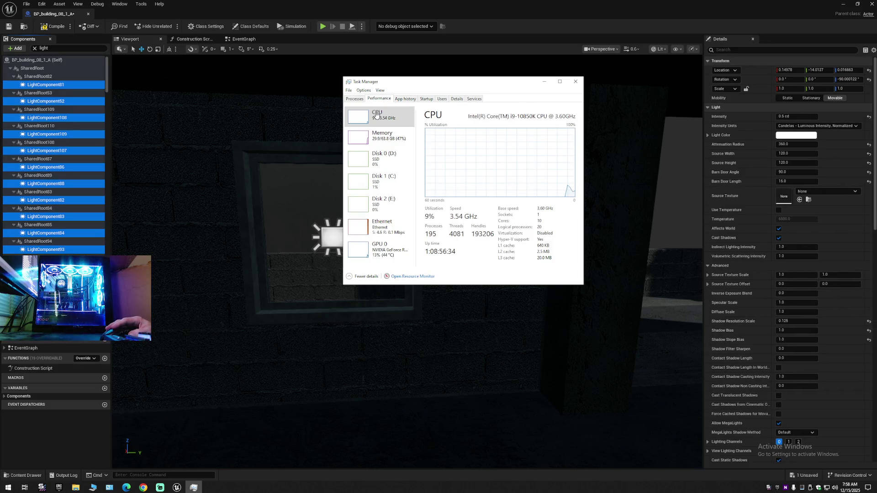
click(387, 135)
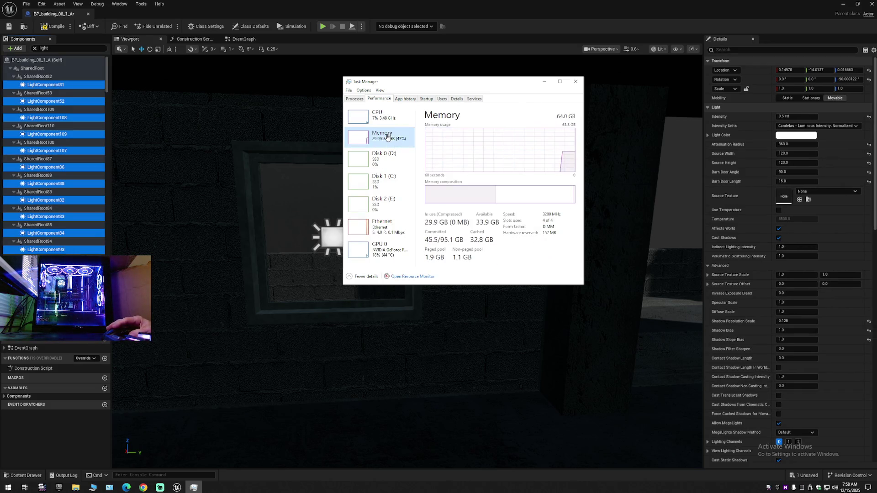
click(381, 249)
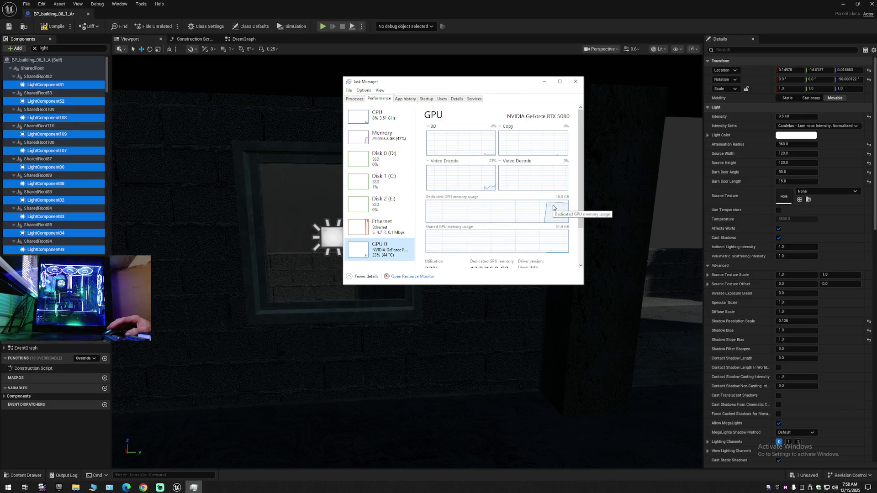
click(577, 84)
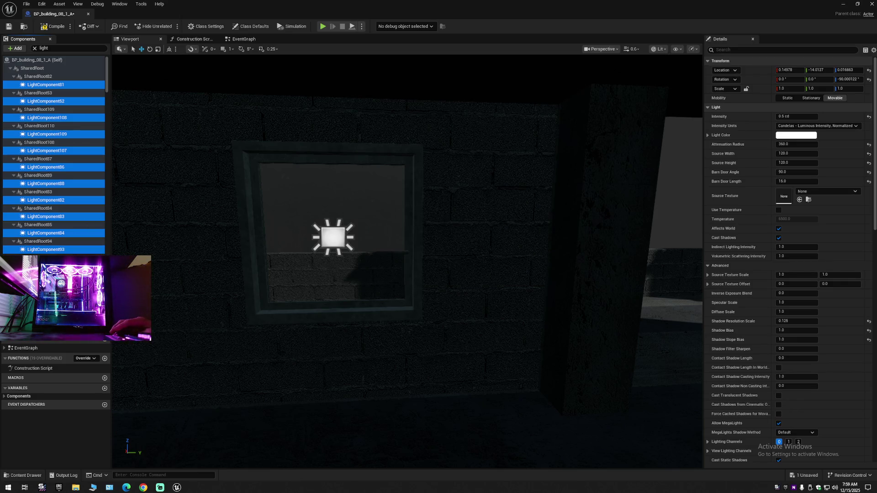
scroll(54, 155, down, 10)
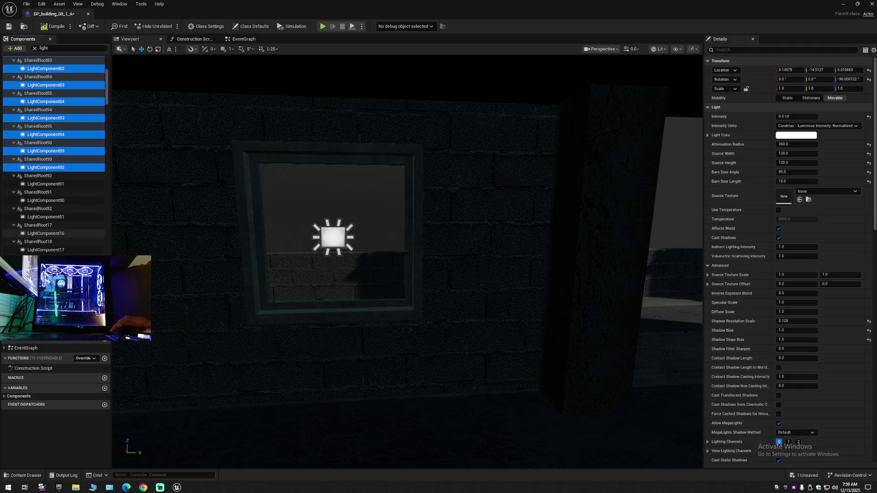
Select lights from LightComponent19 through LightComponent24 onward, delete them, and scroll back to the top
scroll(64, 141, down, 1)
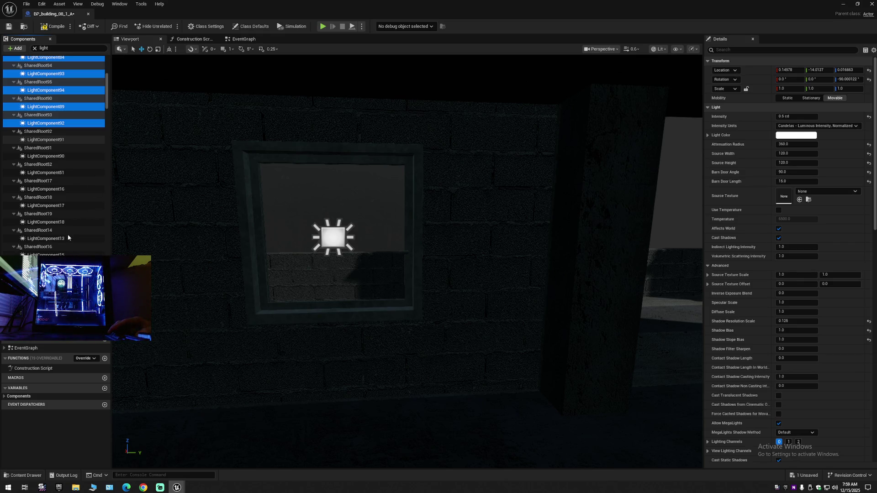
scroll(65, 246, down, 6)
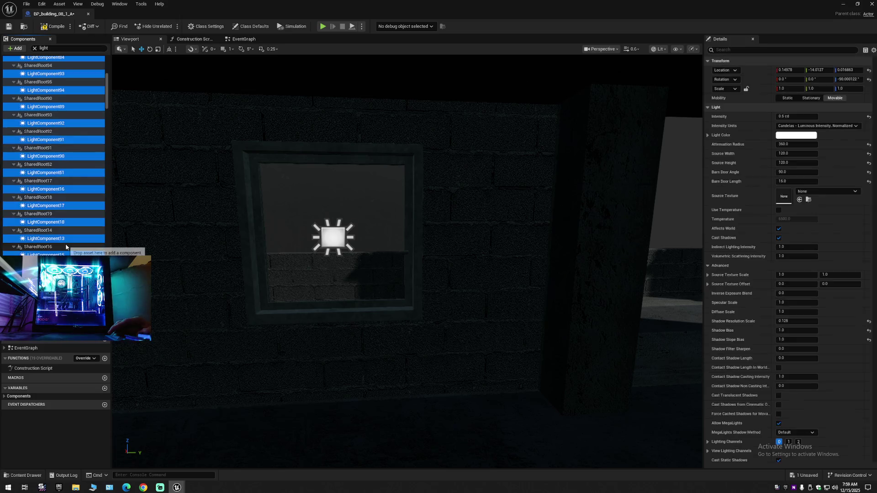
scroll(65, 243, down, 3)
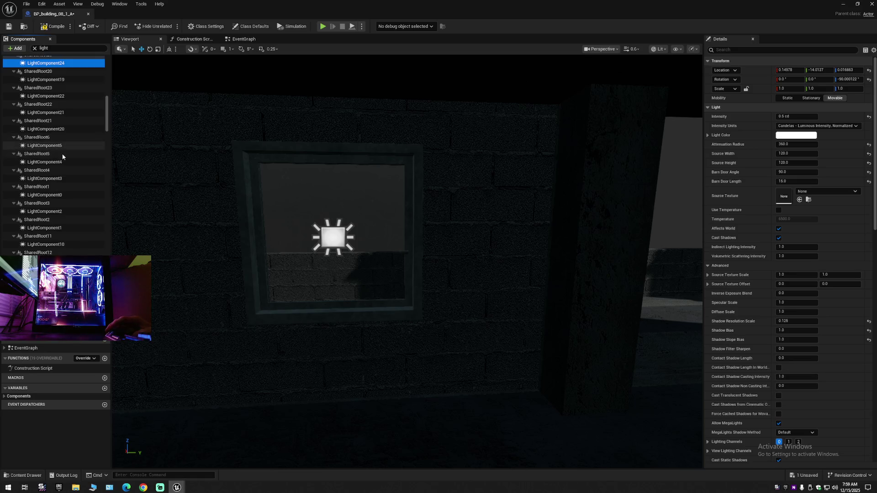
ctrl+click(62, 79)
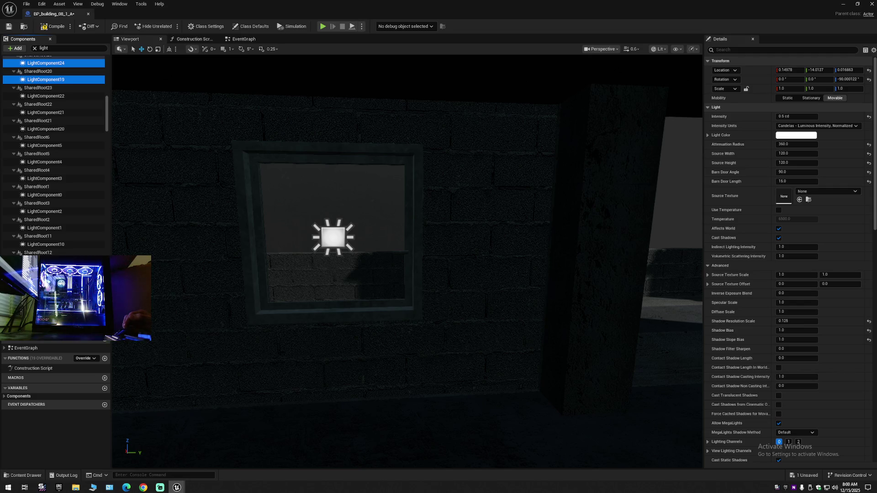
shift+click(50, 303)
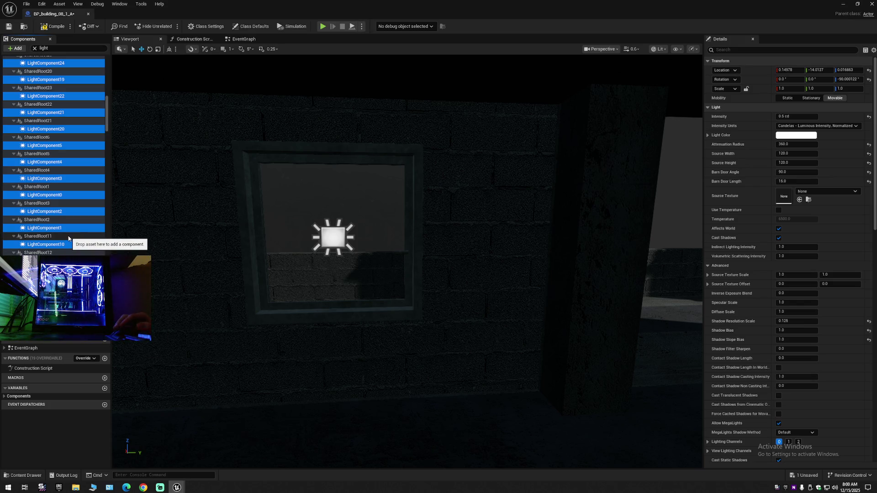
key(Delete)
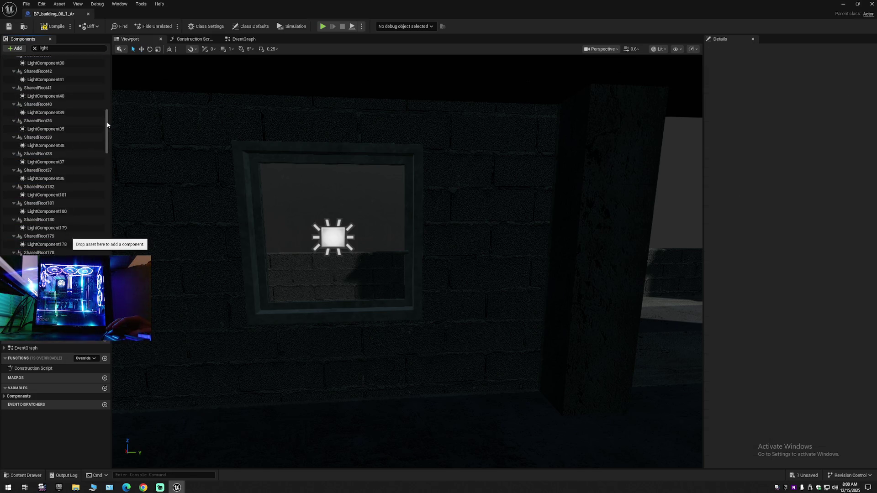
drag(109, 127, 113, 59)
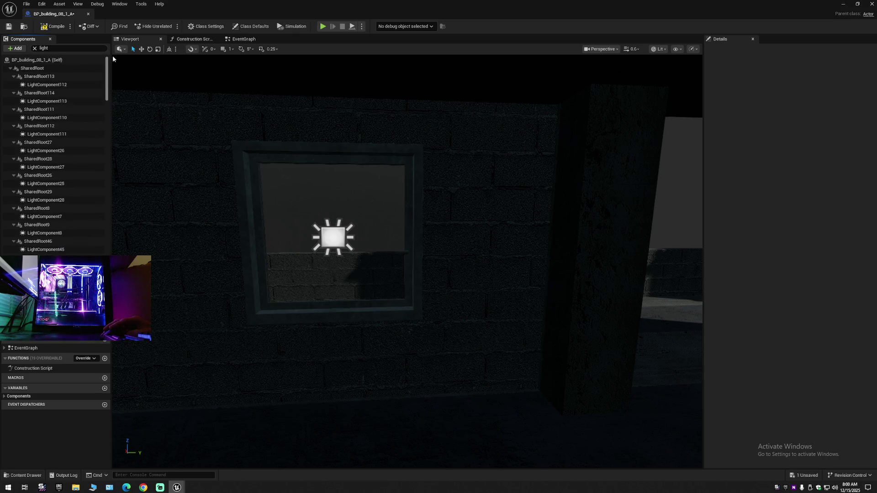
Select every filtered light component from LightComponent112 down, and remove that batch (LightComponent43 through 30)
click(62, 85)
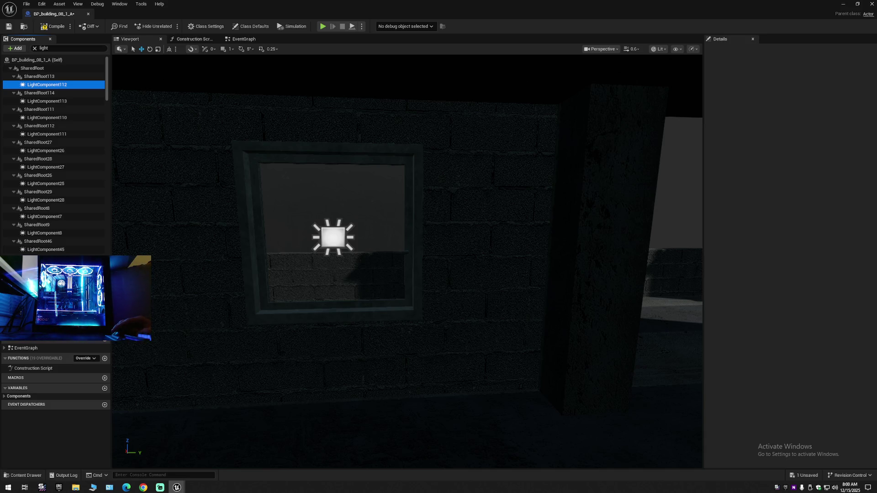
key(ctrl+a)
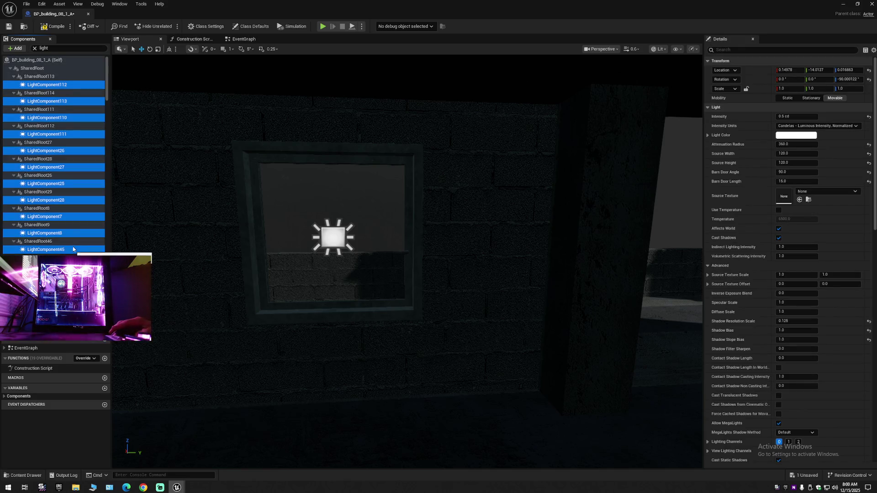
scroll(54, 156, down, 10)
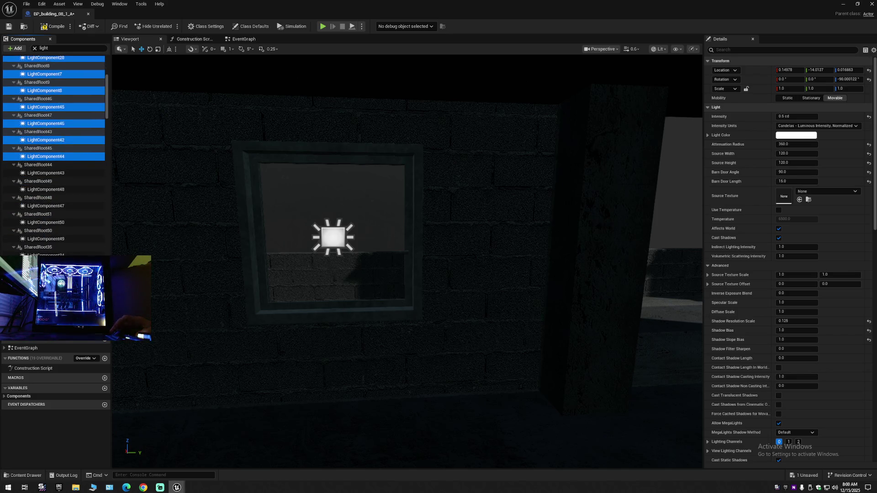
scroll(60, 86, down, 2)
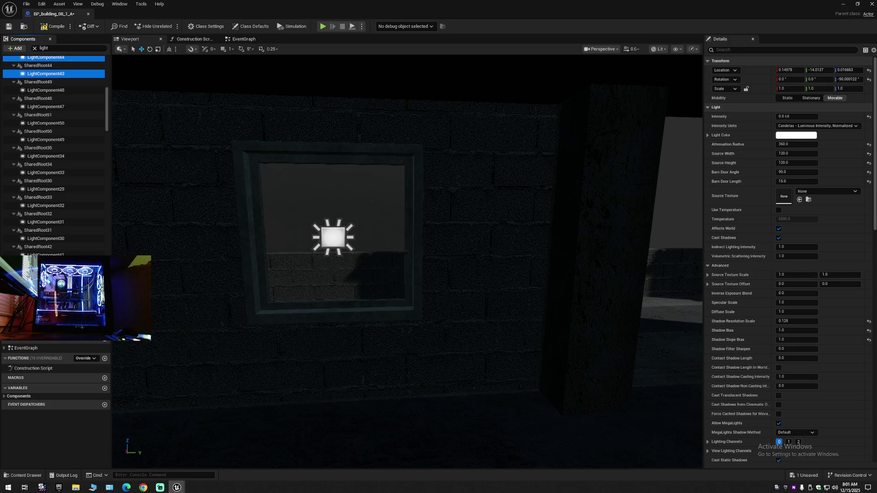
key(ctrl+a)
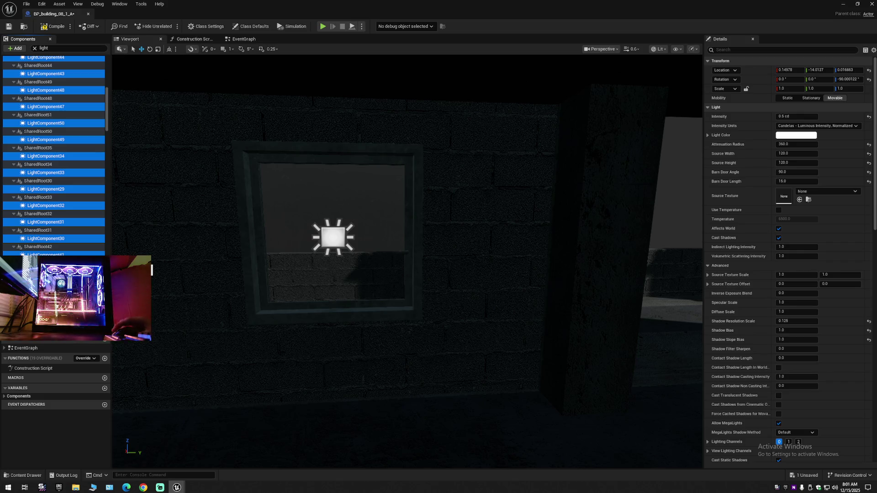
click(137, 133)
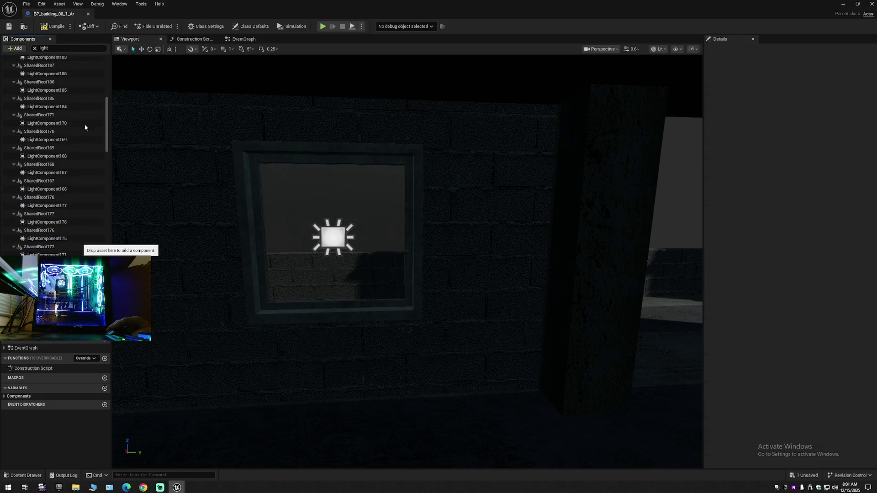
drag(106, 117, 106, 76)
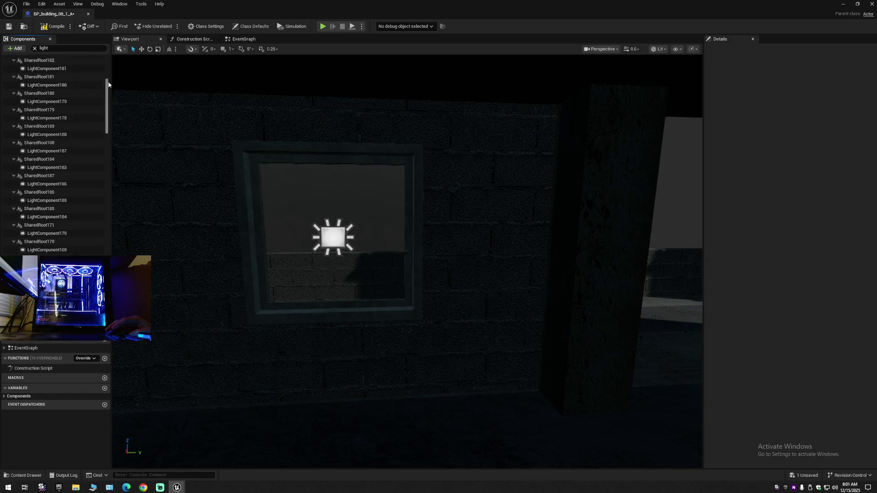
Delete the listed light components starting from LightComponent115
click(57, 86)
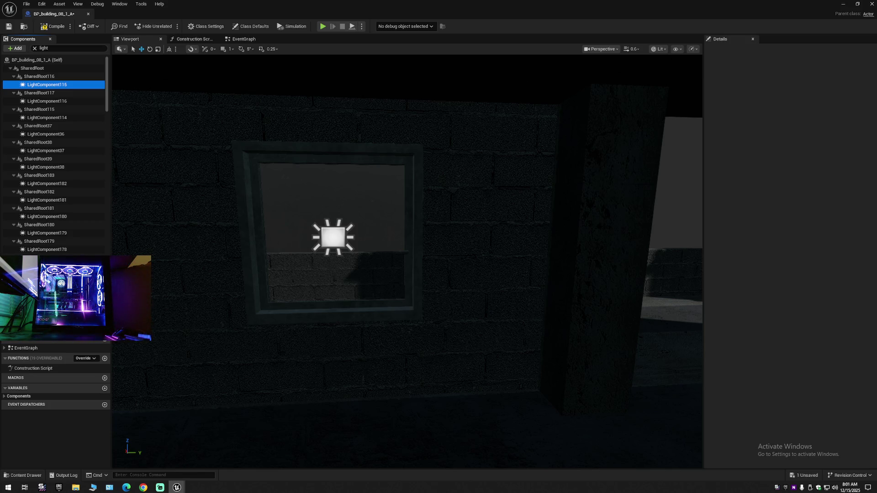
key(ctrl+a)
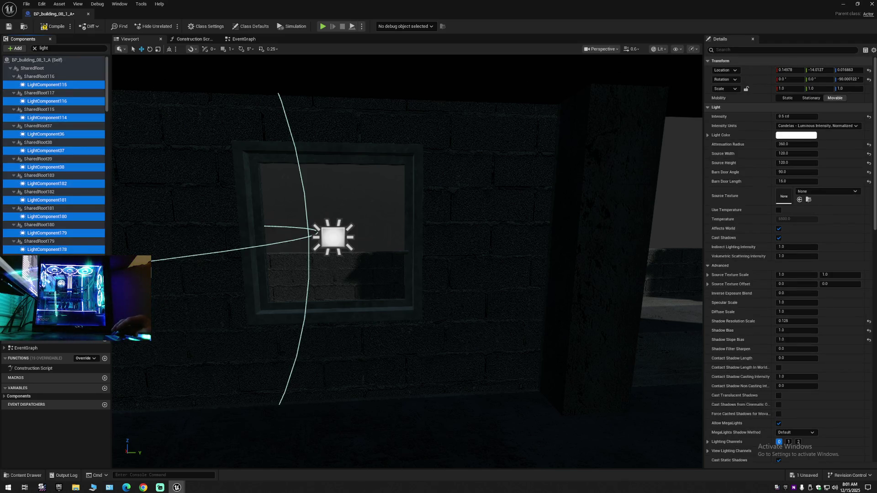
key(Delete)
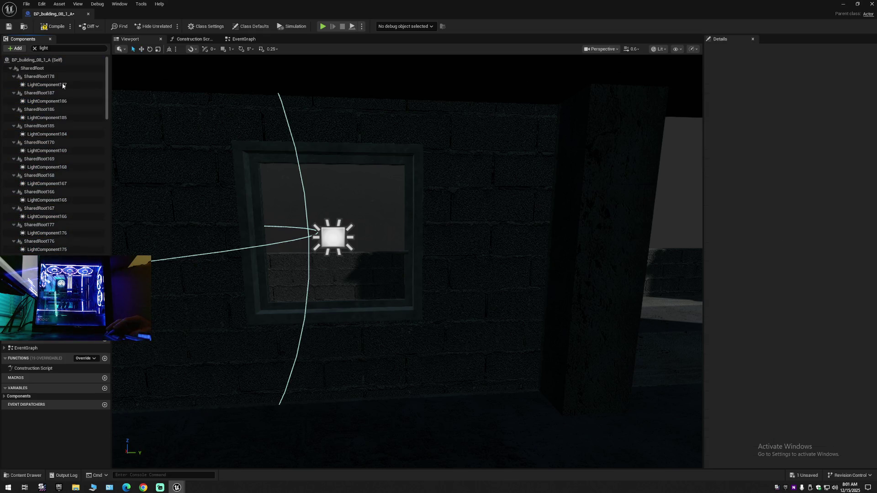
Select LightComponent177, 186 and 172 with the rest of the filtered list, and delete them
click(64, 85)
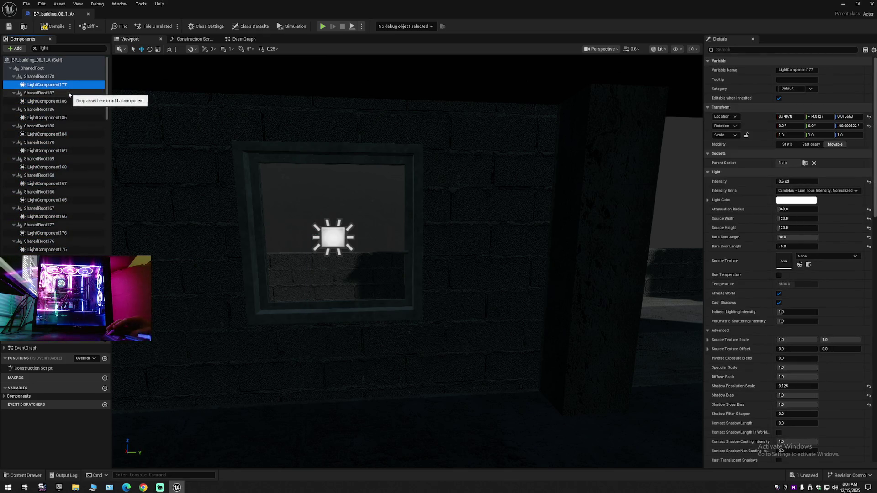
ctrl+click(59, 101)
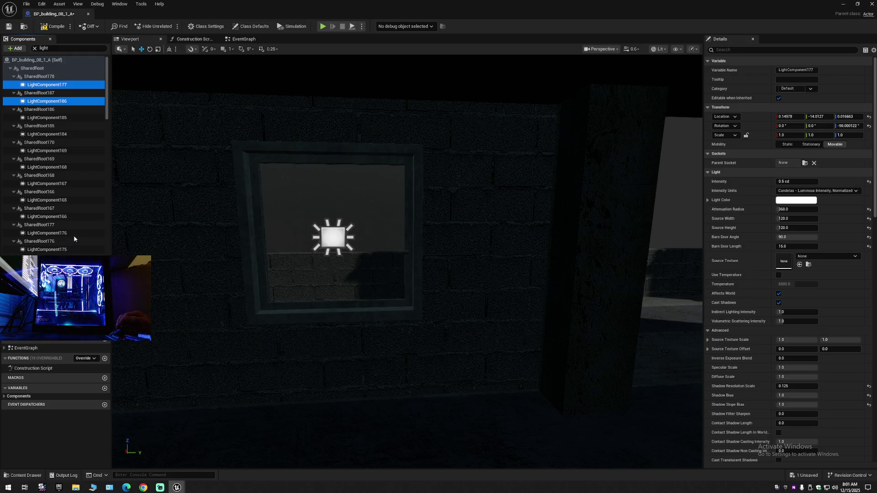
key(ctrl+a)
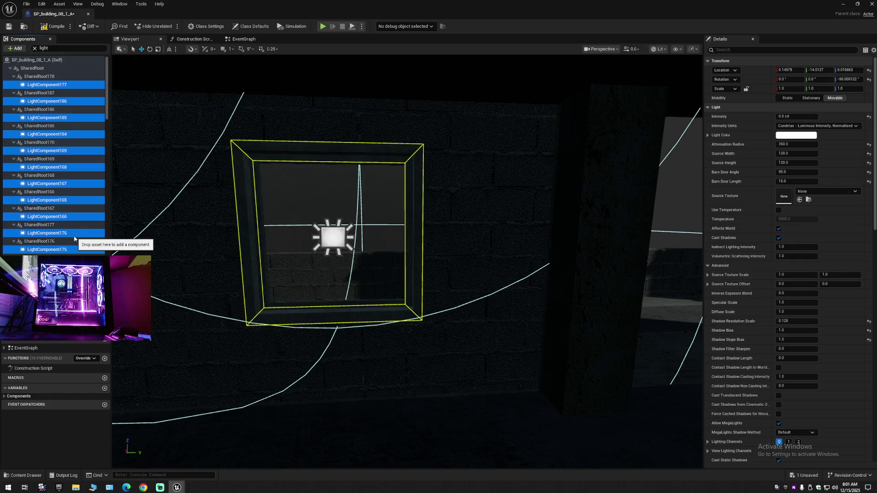
scroll(69, 229, down, 5)
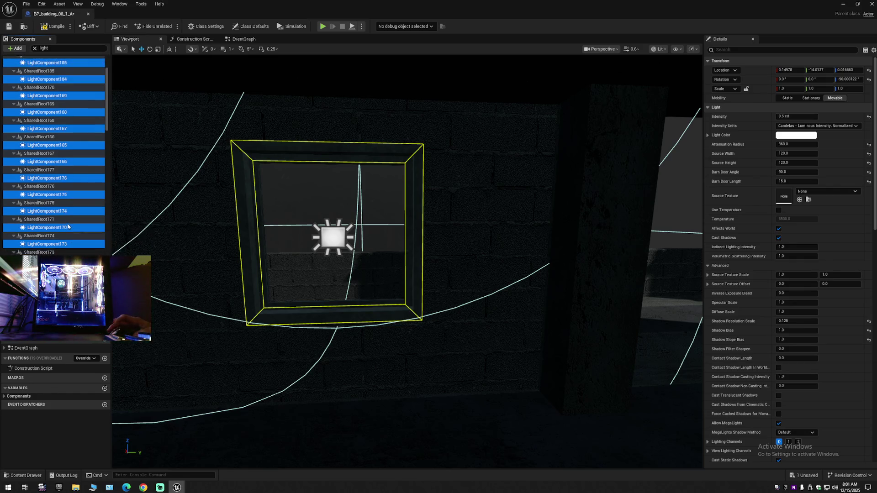
scroll(67, 225, down, 5)
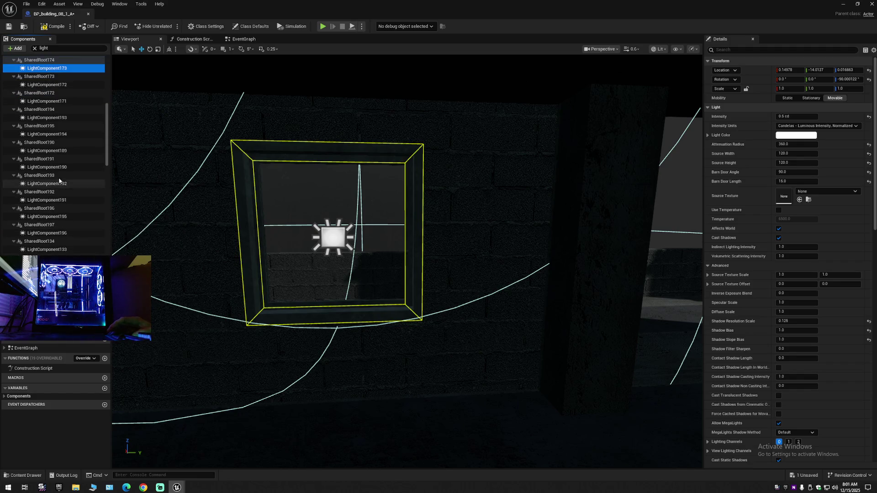
ctrl+click(62, 73)
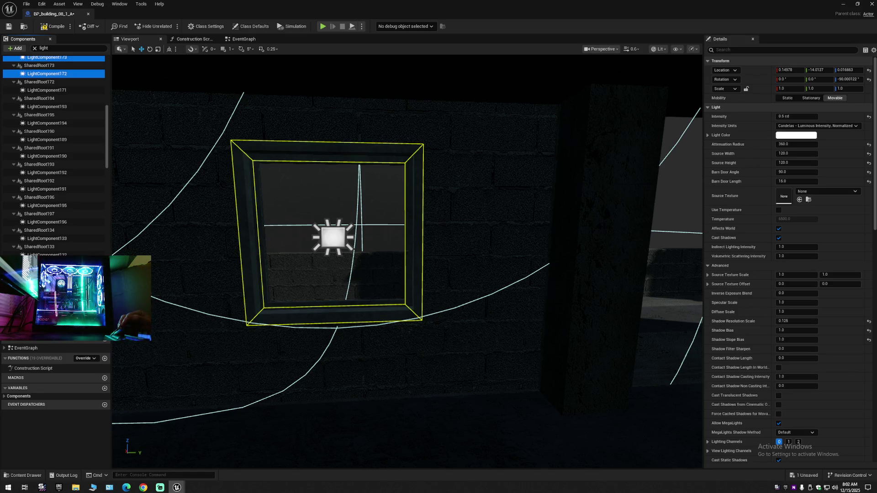
key(ctrl+a)
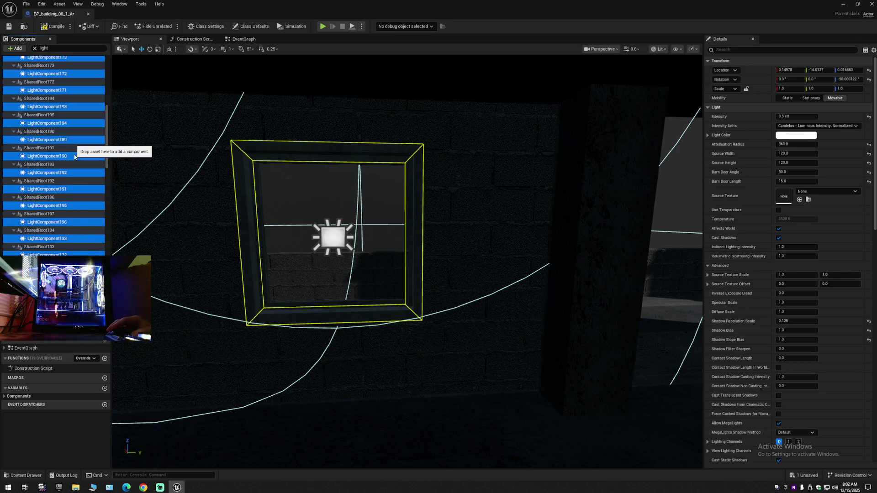
key(Delete)
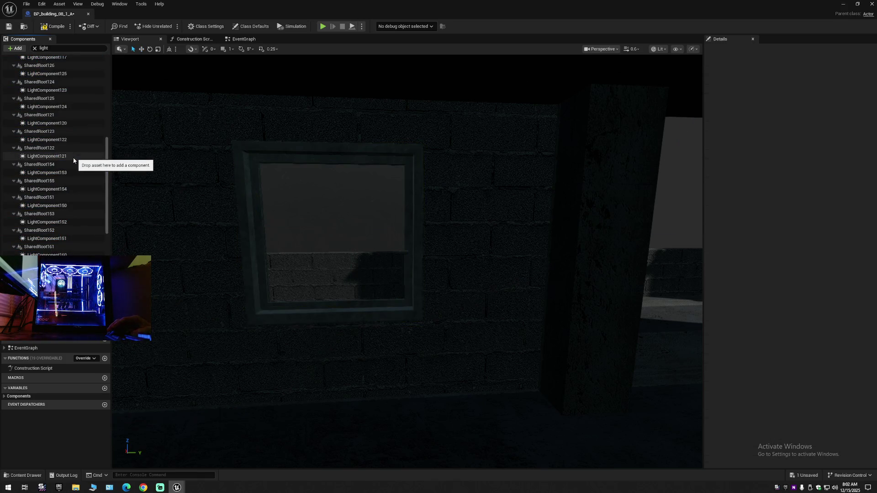
Delete LightComponent164 down to 129 plus 126, 128, 127, 137, 136 and 135
drag(108, 149, 103, 45)
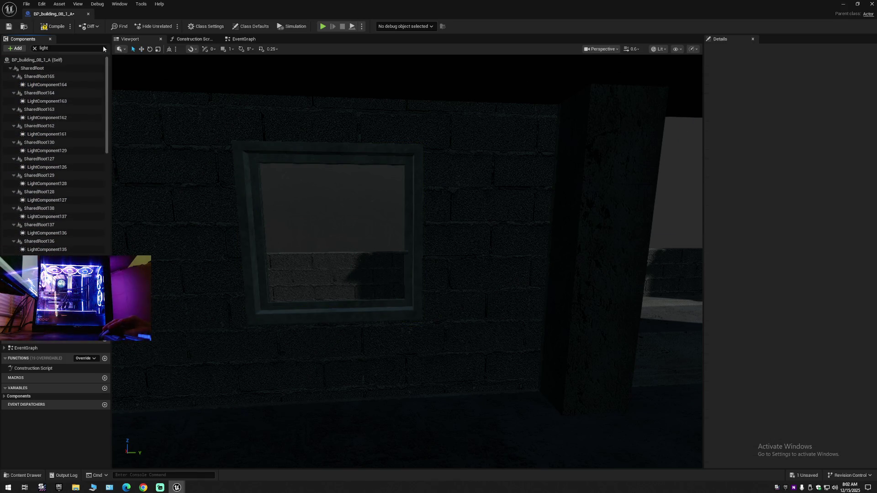
click(50, 84)
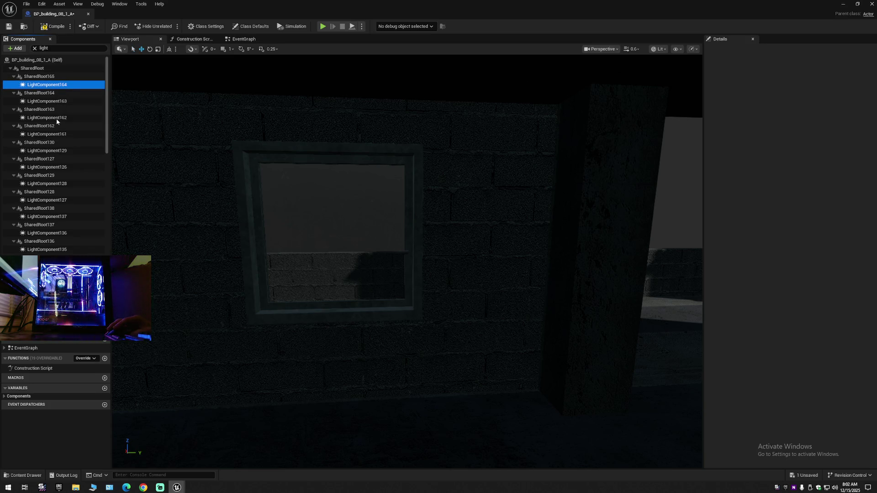
shift+click(52, 150)
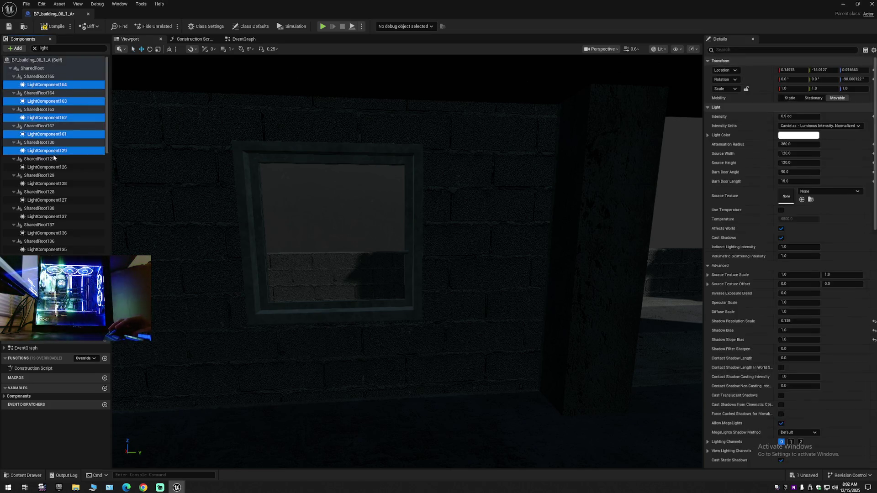
shift+click(52, 166)
shift+click(50, 183)
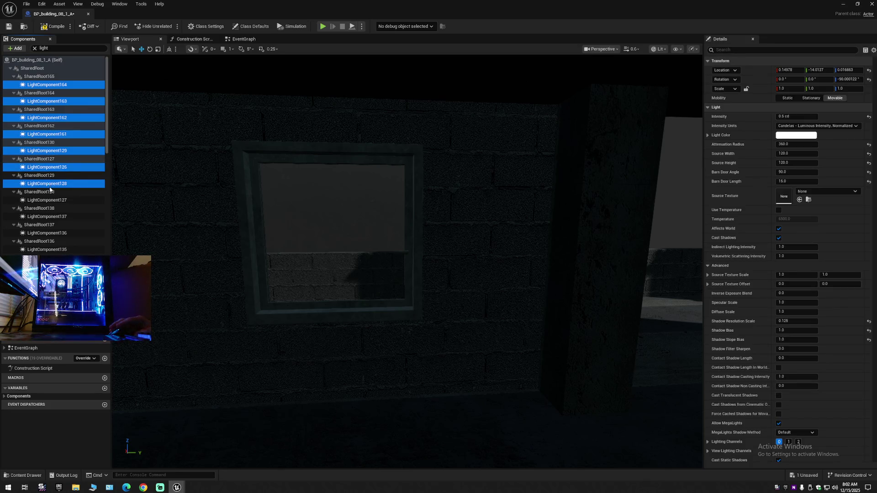
shift+click(50, 200)
shift+click(48, 216)
shift+click(46, 233)
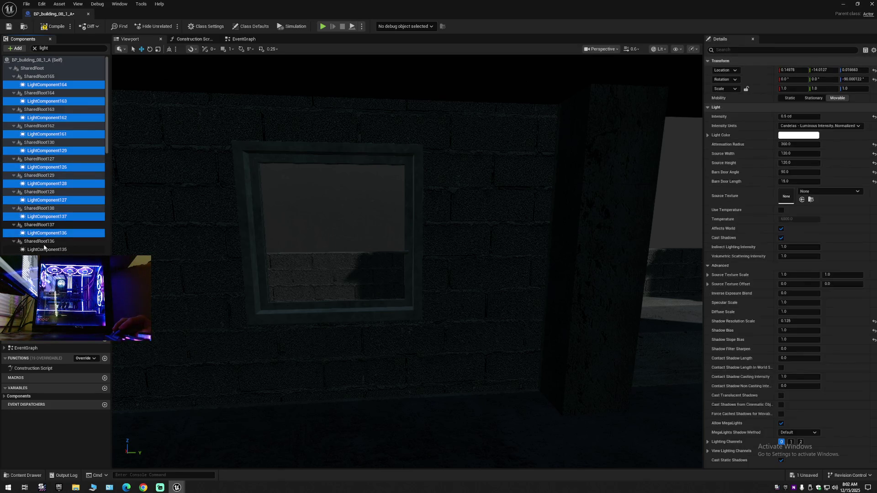
ctrl+click(47, 249)
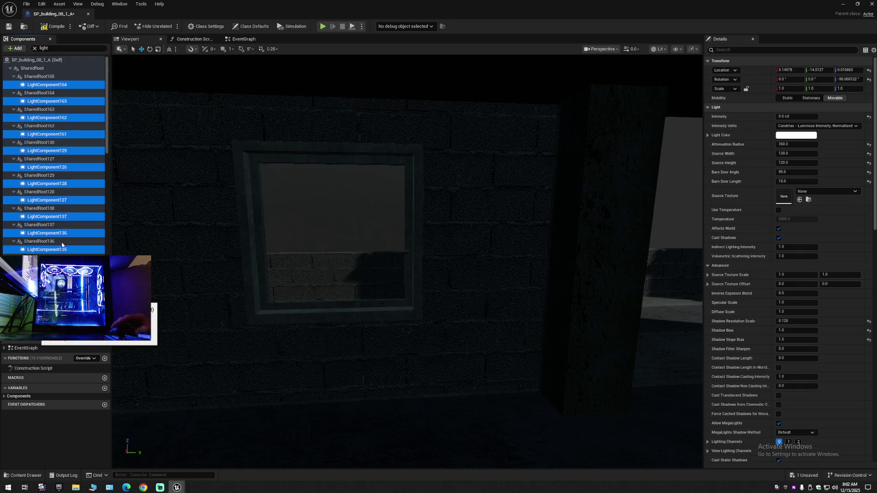
key(Delete)
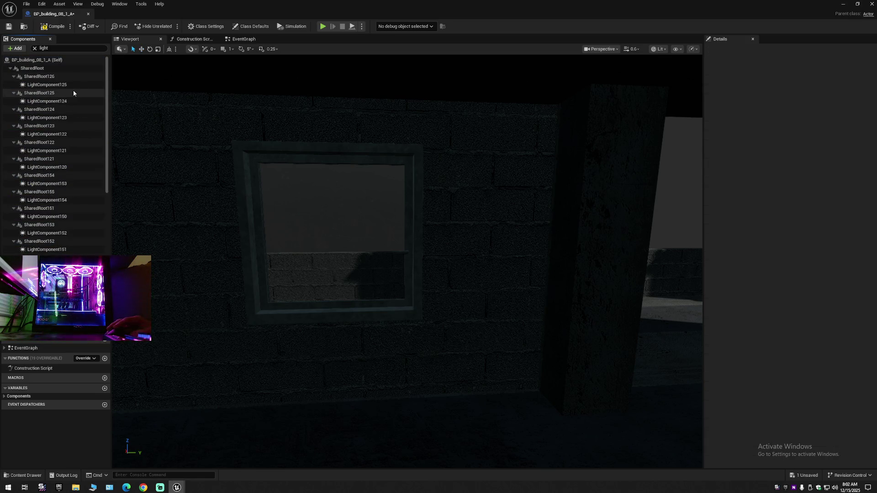
Select LightComponent125 through 120, plus 153, 154, 150, 152 and 151
click(64, 85)
ctrl+click(59, 101)
ctrl+click(58, 117)
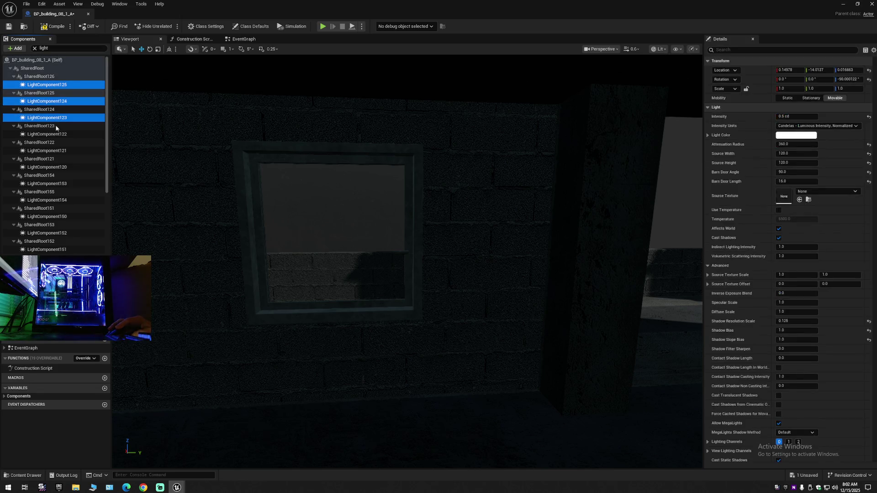
ctrl+click(54, 134)
ctrl+click(51, 150)
ctrl+click(49, 167)
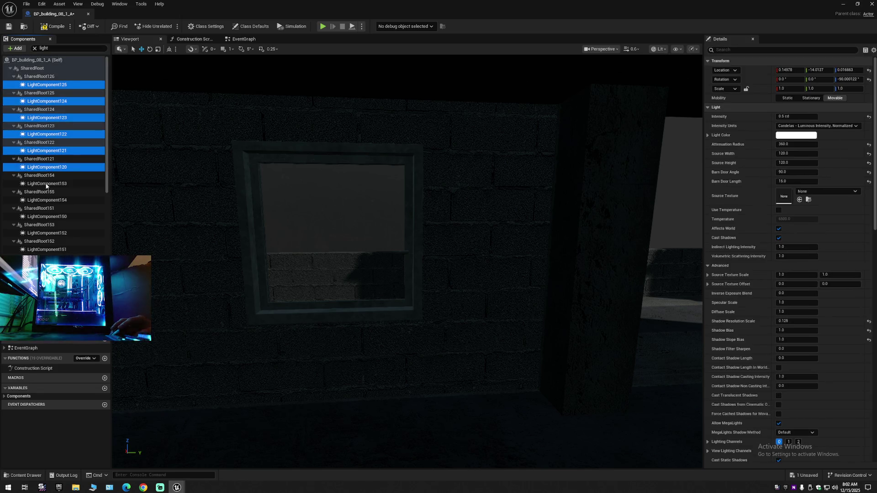
ctrl+click(46, 184)
ctrl+click(46, 200)
ctrl+click(45, 216)
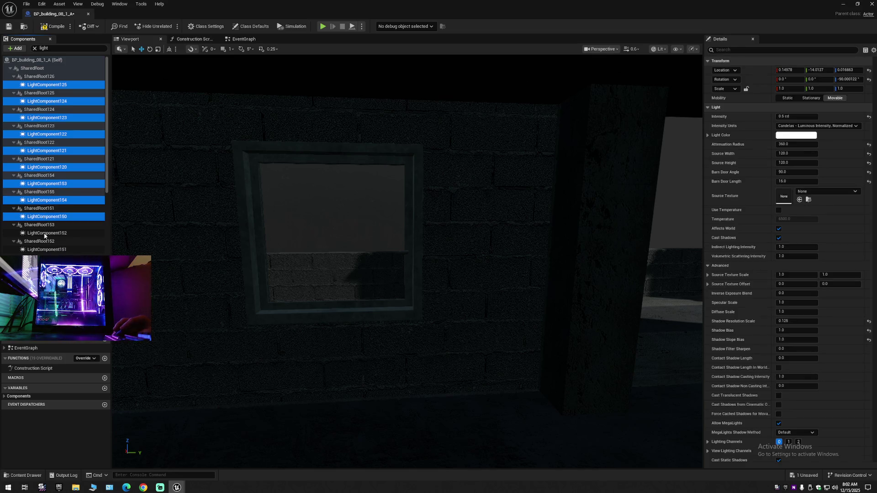
ctrl+click(46, 233)
ctrl+click(45, 249)
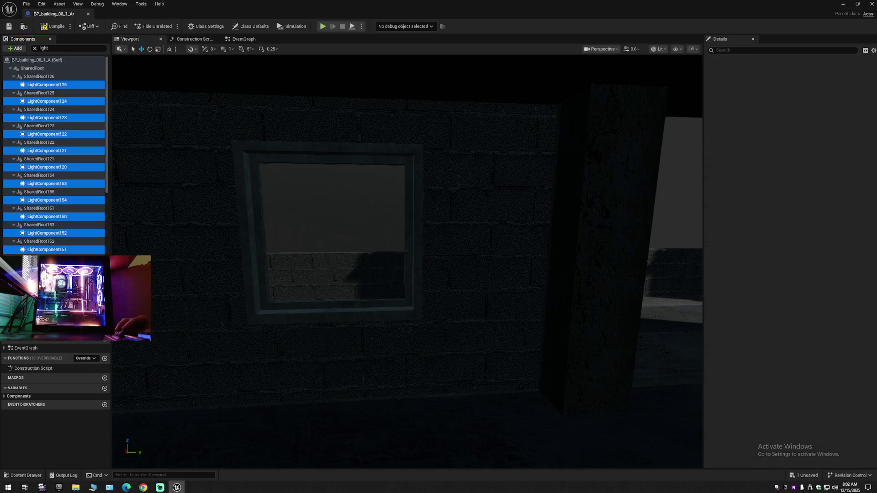
Add lights 160–155, 143, 142, 138–141 and 147, then delete all selected lights with their shared roots
scroll(54, 156, down, 5)
ctrl+click(45, 156)
ctrl+click(45, 172)
ctrl+click(45, 189)
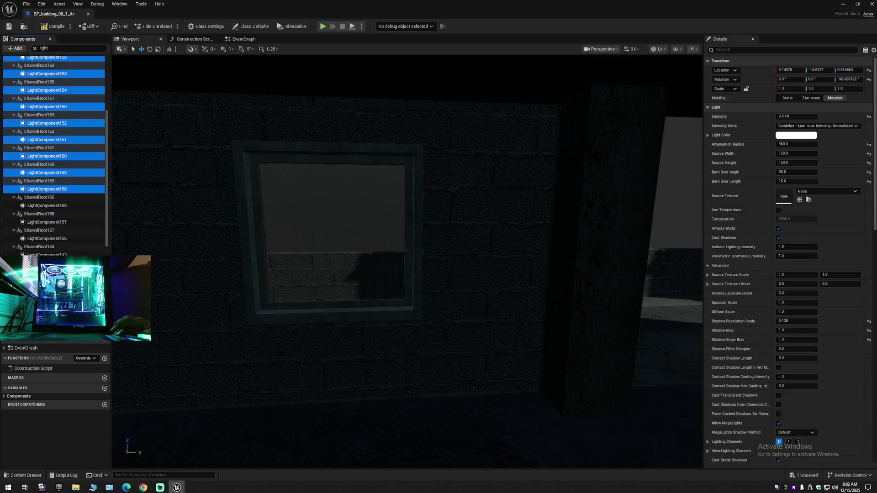
scroll(55, 119, down, 5)
ctrl+click(58, 97)
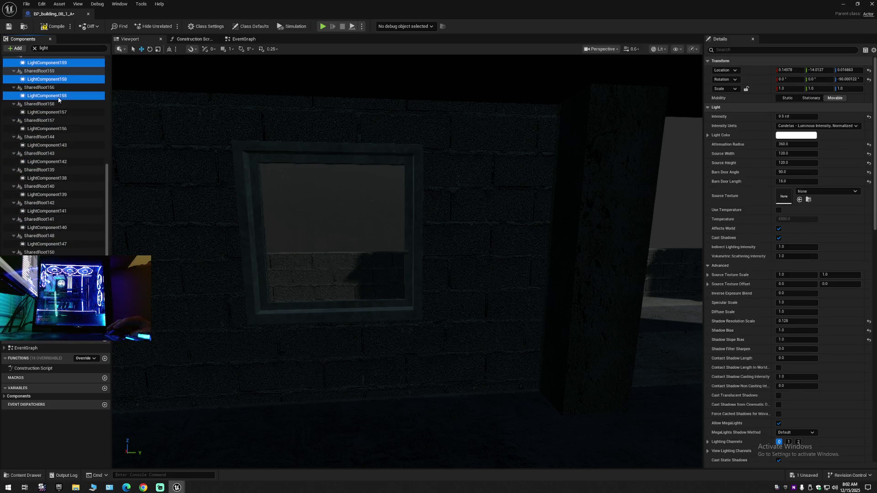
ctrl+click(55, 112)
ctrl+click(48, 128)
ctrl+click(45, 145)
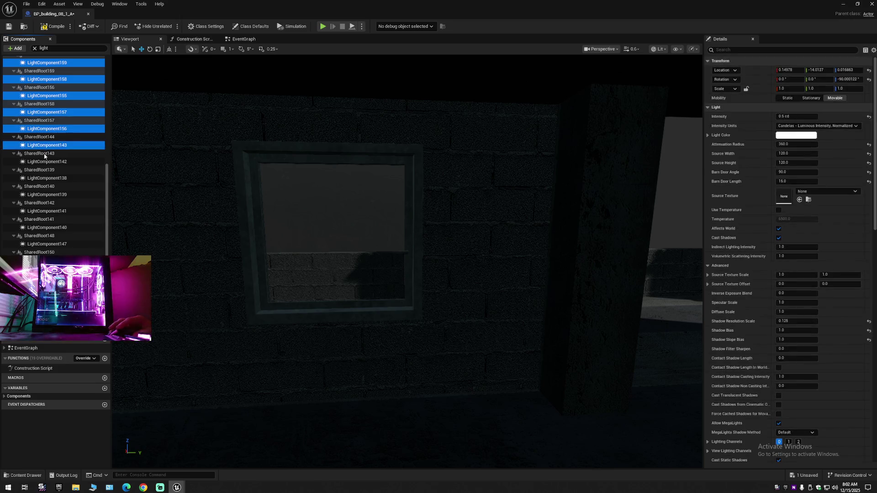
ctrl+click(44, 162)
ctrl+click(44, 178)
ctrl+click(43, 194)
ctrl+click(42, 210)
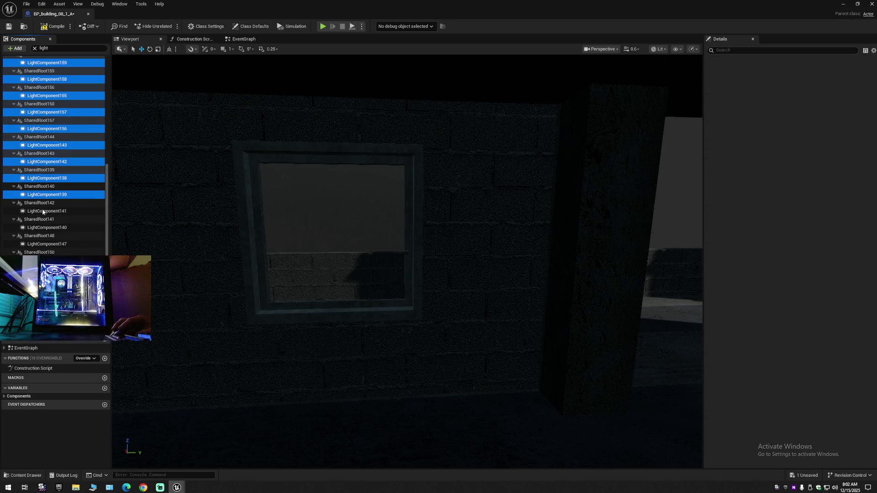
ctrl+click(42, 228)
ctrl+click(43, 244)
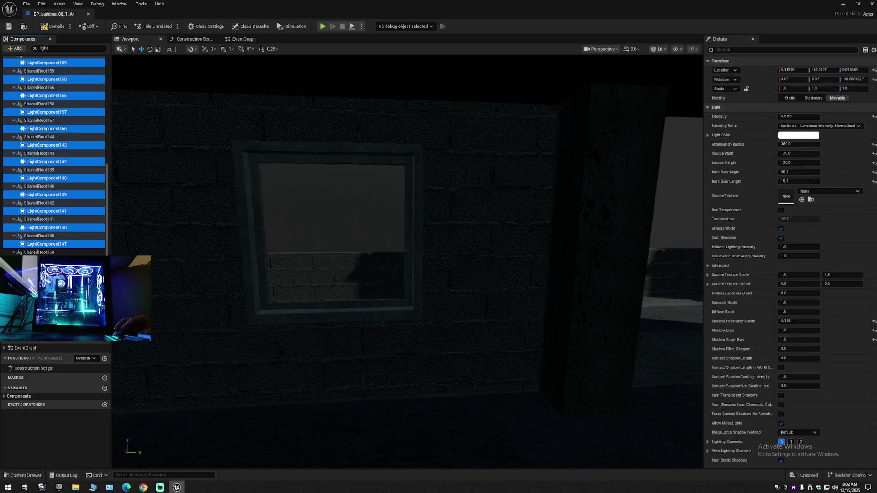
scroll(55, 159, down, 1)
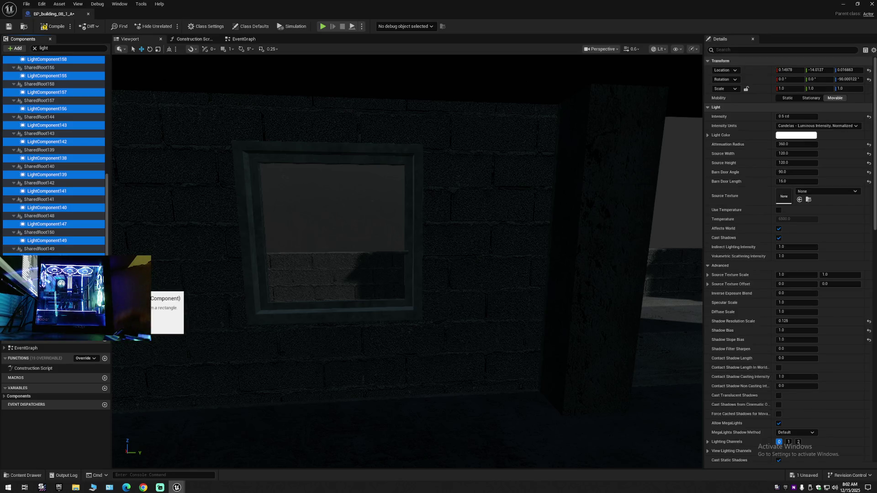
key(Delete)
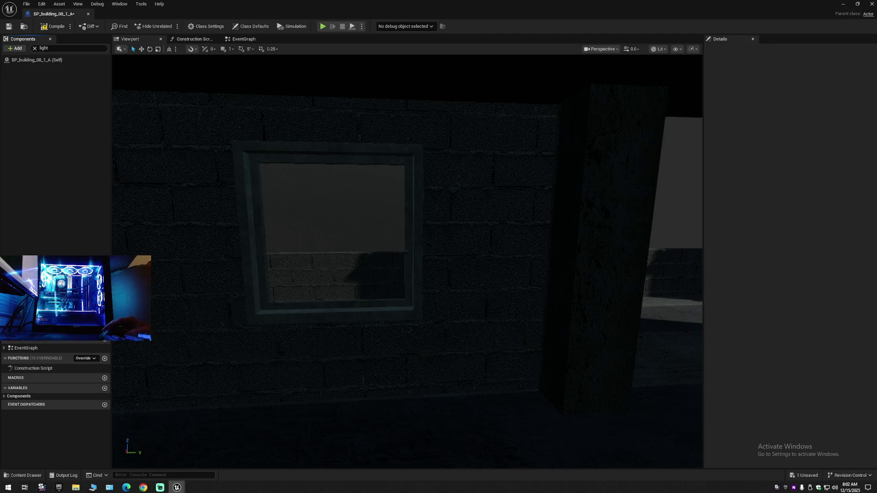
Compile and save BP_building_08_1_A after clearing the light filter and expanding the whole SharedRoot hierarchy
click(53, 28)
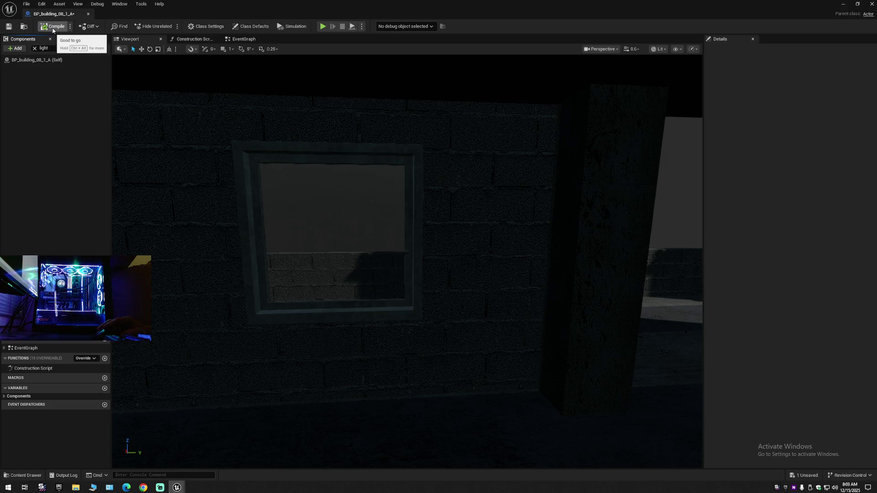
click(36, 48)
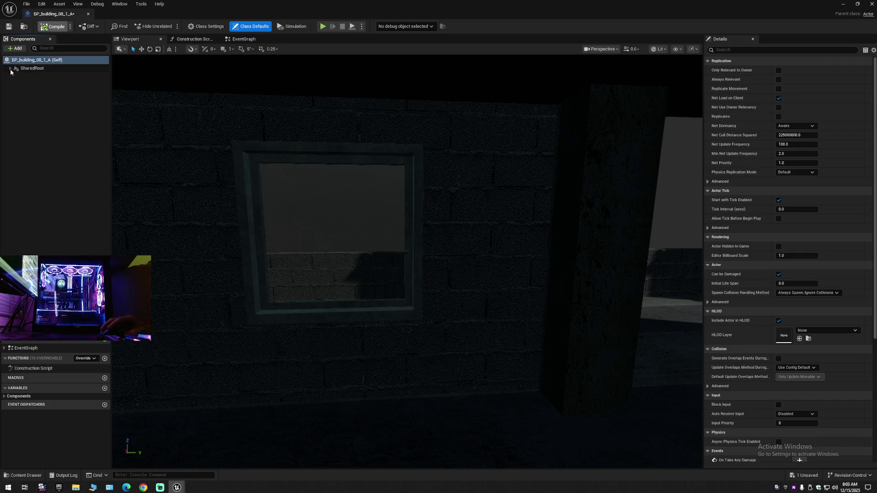
click(13, 60)
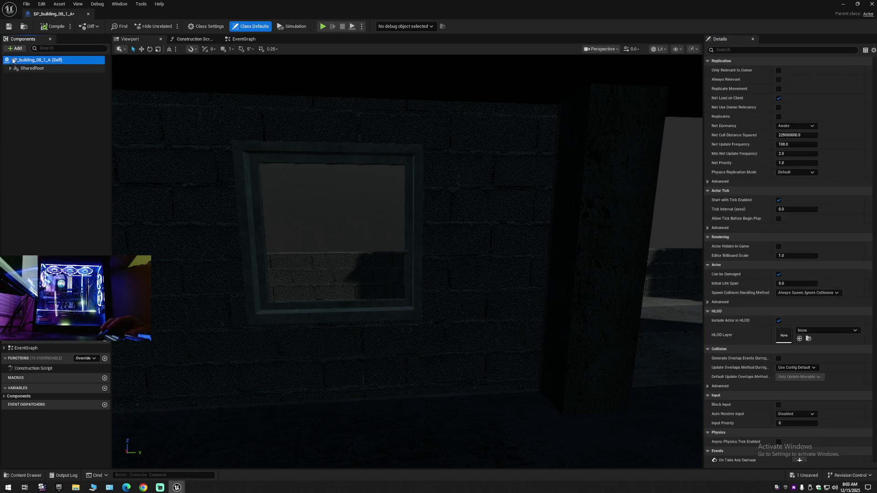
shift+click(10, 68)
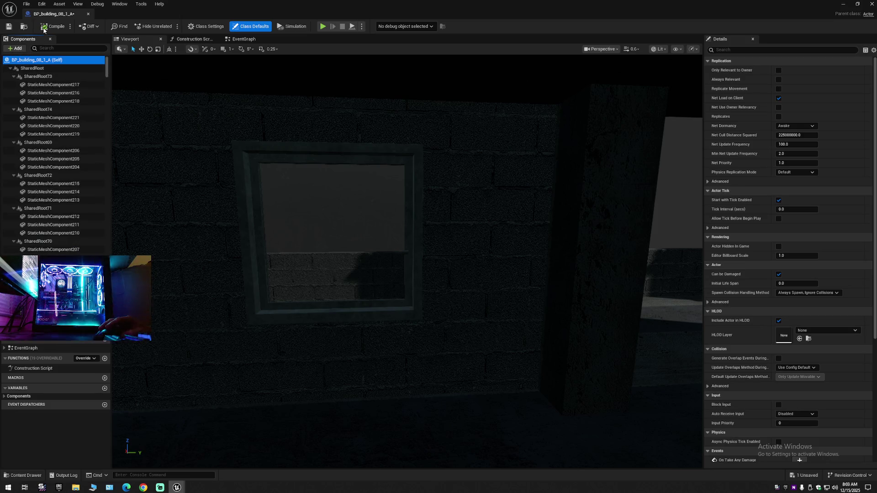
click(9, 26)
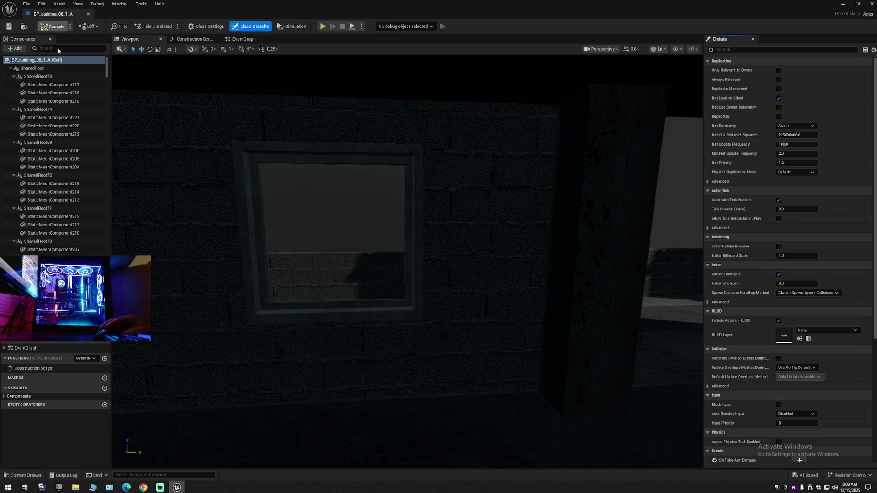
click(53, 27)
Save the blueprint, then select the glass and outer panes of the first two windows
click(9, 26)
click(305, 258)
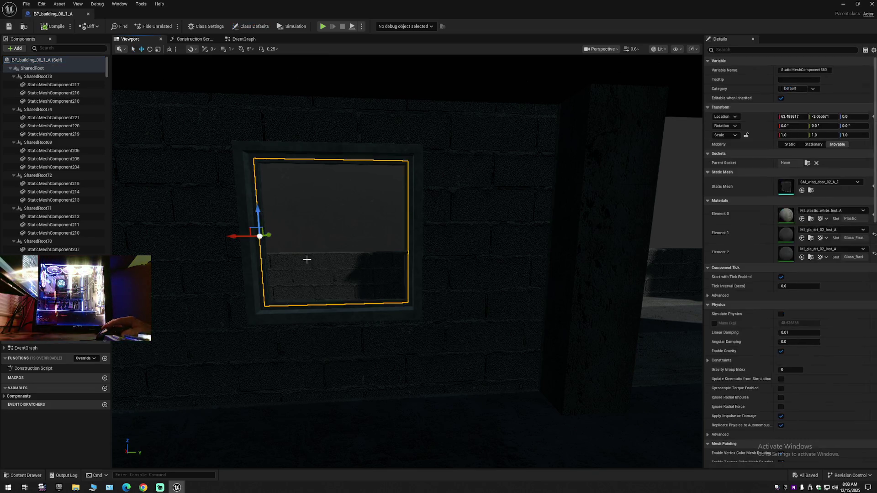
ctrl+click(276, 307)
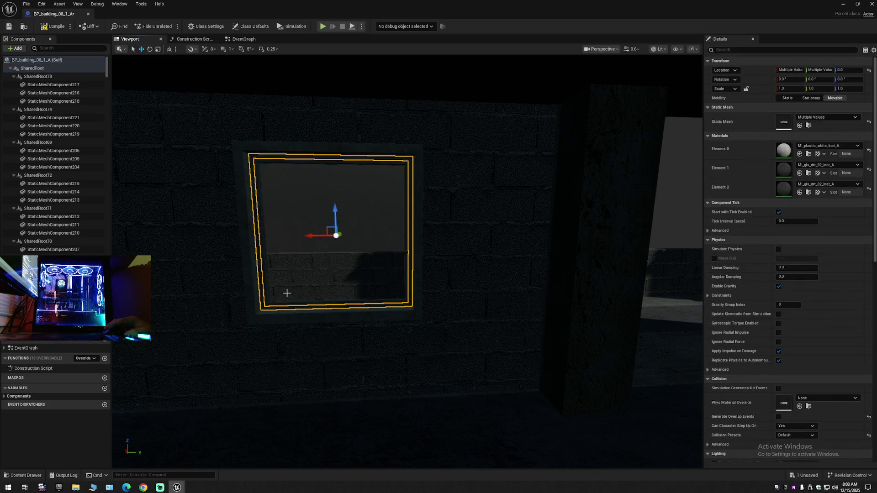
mouse_move(292, 270)
mouse_down()
mouse_move(412, 275)
mouse_move(274, 274)
mouse_move(389, 274)
mouse_move(320, 265)
mouse_move(388, 256)
mouse_move(289, 271)
mouse_up()
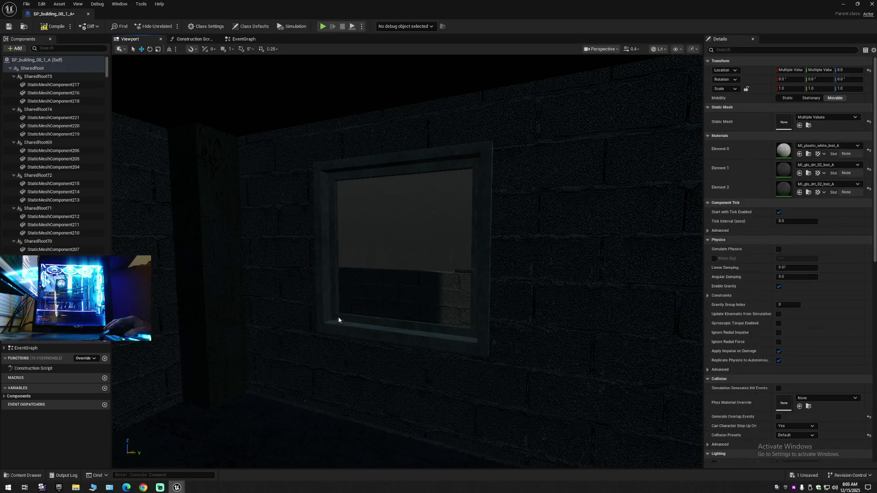
mouse_move(349, 307)
mouse_down()
mouse_move(274, 313)
mouse_move(267, 274)
mouse_move(352, 308)
mouse_up()
click(405, 314)
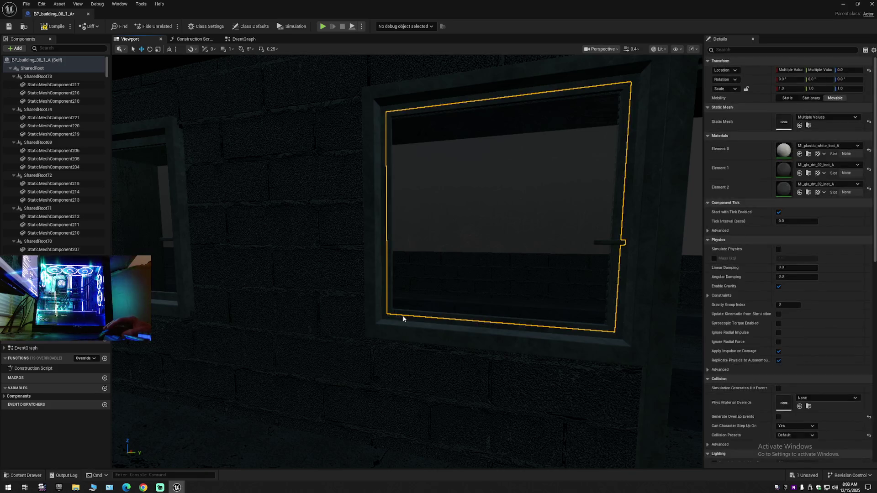
ctrl+click(403, 318)
Add the left window's two panes and the small window's StaticMeshComponent212 and 211
ctrl+click(155, 259)
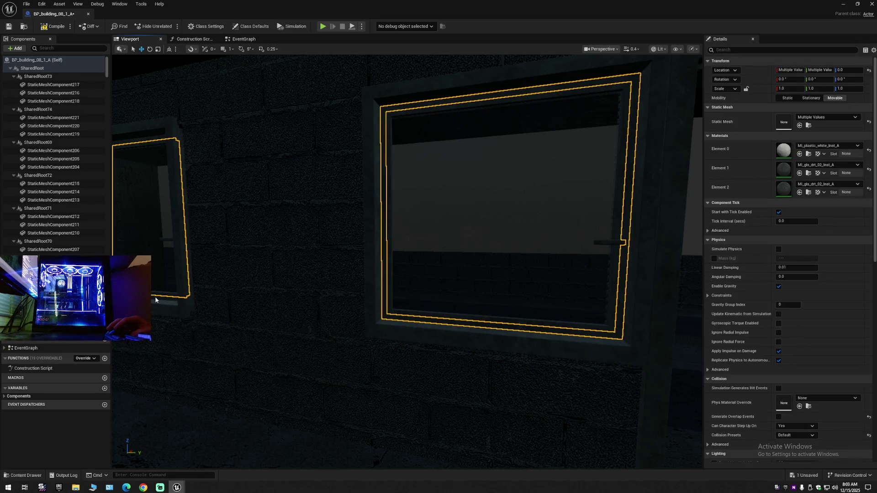
ctrl+click(194, 300)
mouse_move(224, 297)
mouse_down()
mouse_move(192, 295)
mouse_move(221, 298)
mouse_up()
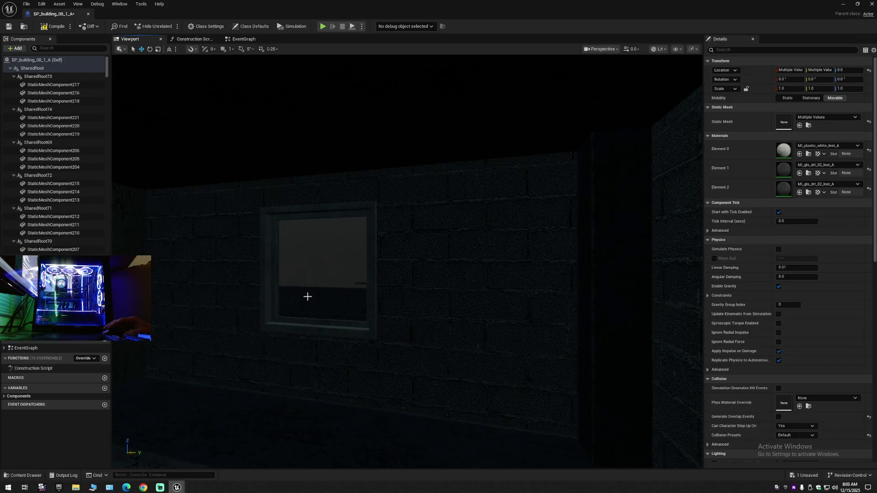
click(295, 325)
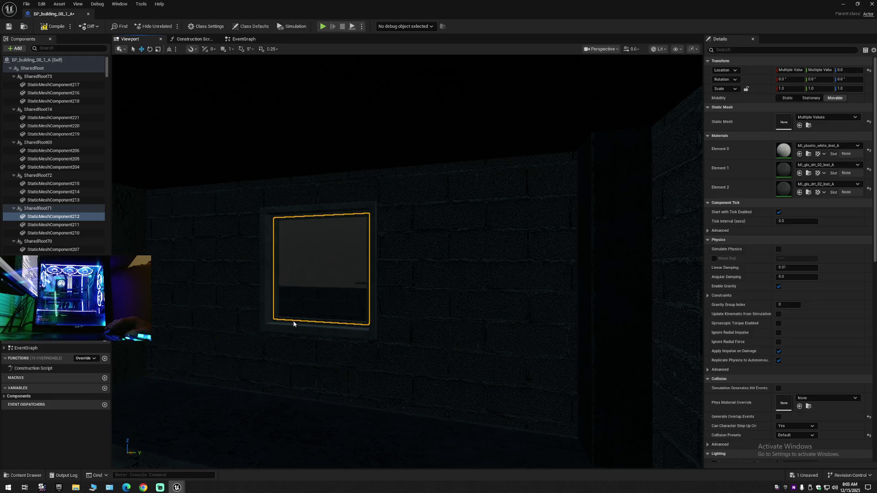
ctrl+click(71, 225)
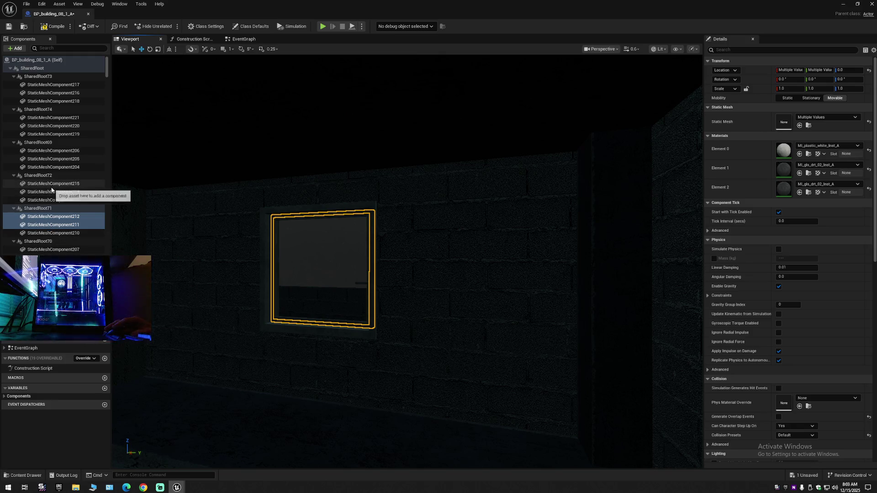
drag(411, 274, 234, 263)
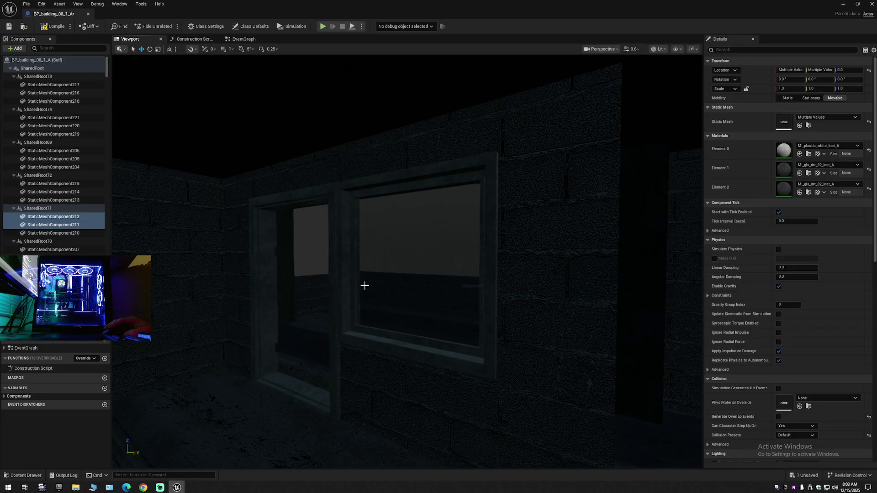
Select the glass panes of the larger window and the three-window wall's right and middle windows
click(363, 330)
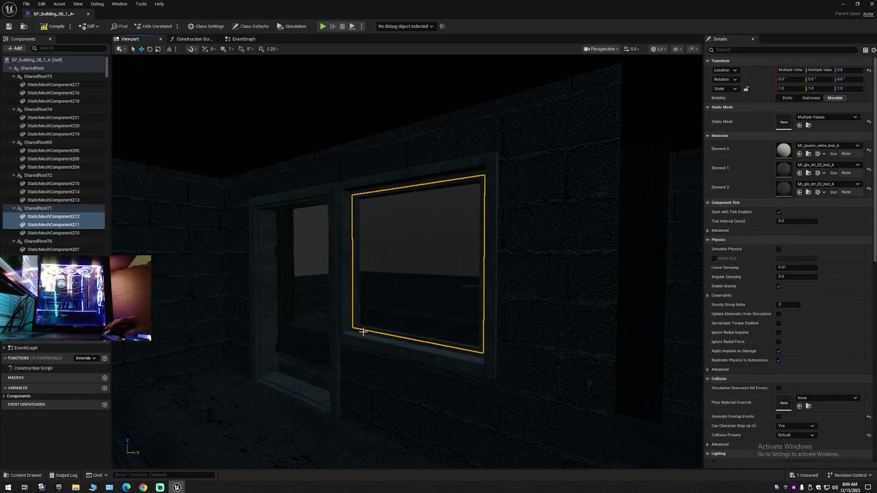
mouse_move(393, 327)
mouse_down()
mouse_move(394, 348)
mouse_move(438, 319)
mouse_move(446, 336)
mouse_up()
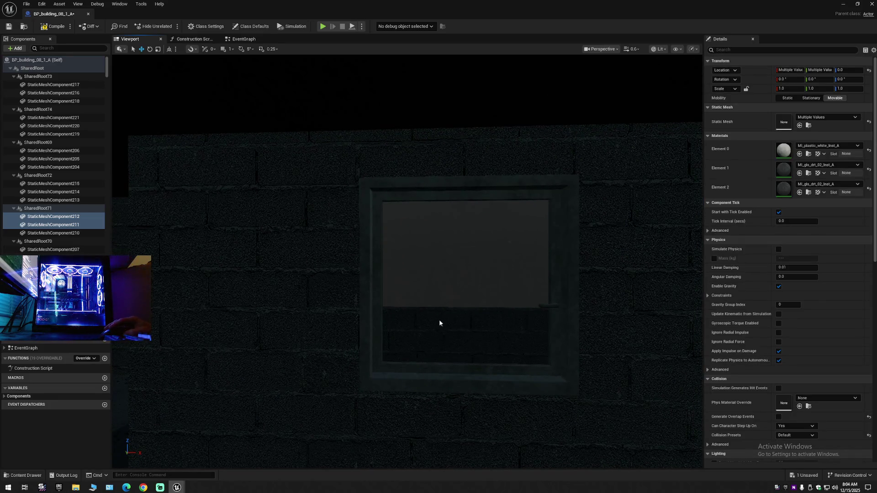
drag(425, 335, 416, 336)
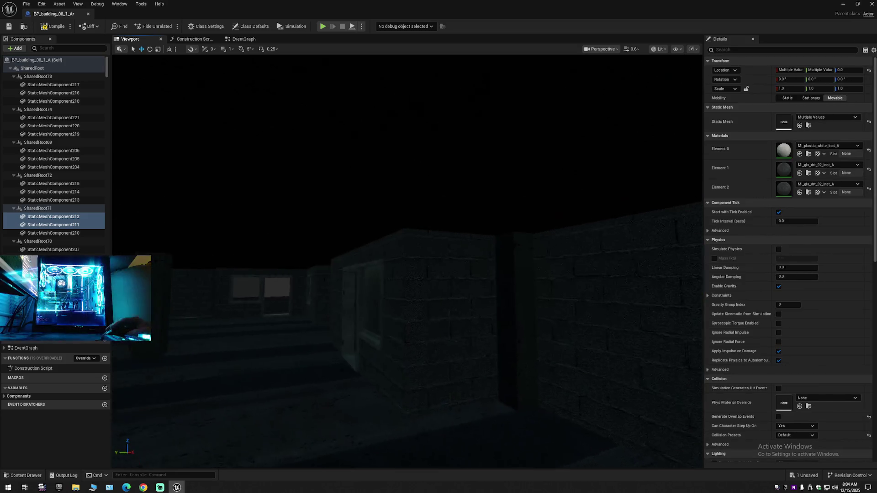
key(f)
click(397, 346)
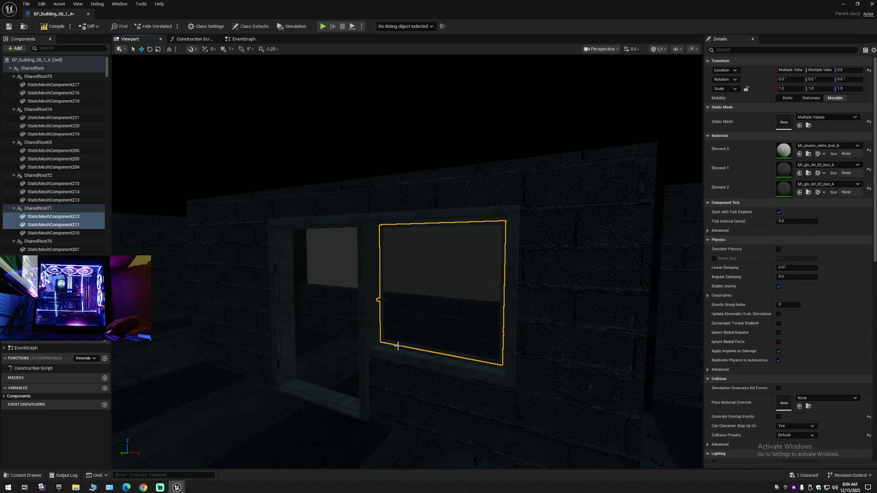
mouse_move(419, 323)
mouse_down()
mouse_move(384, 356)
mouse_move(459, 310)
mouse_move(391, 295)
mouse_up()
click(440, 328)
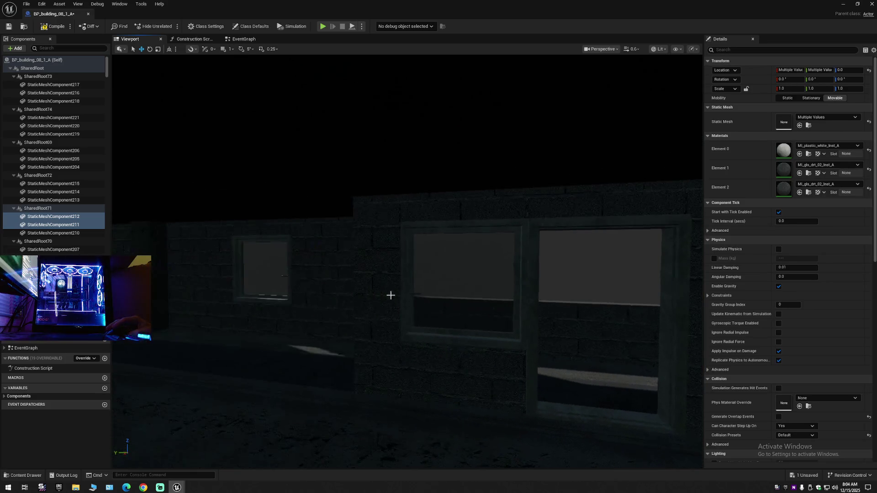
click(418, 330)
click(411, 313)
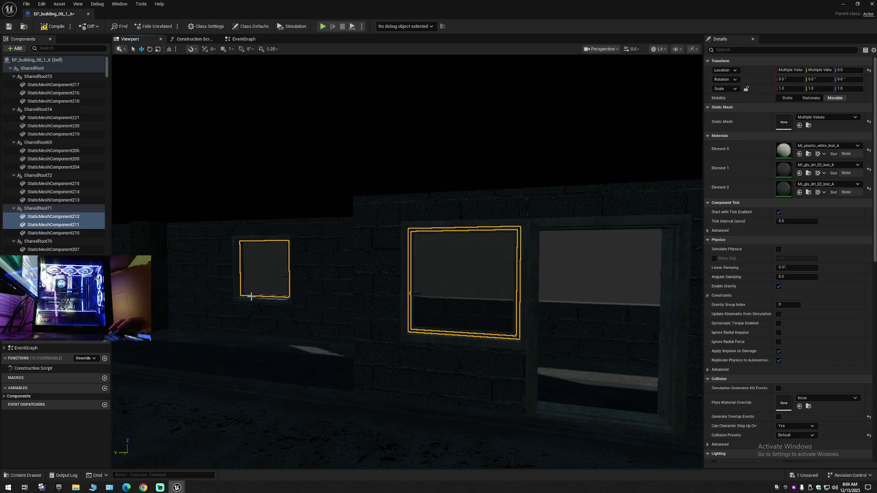
Add the glass of the large and small windows further along the wall, including an outer pane
mouse_move(338, 313)
mouse_down()
mouse_move(315, 329)
mouse_move(517, 314)
mouse_up()
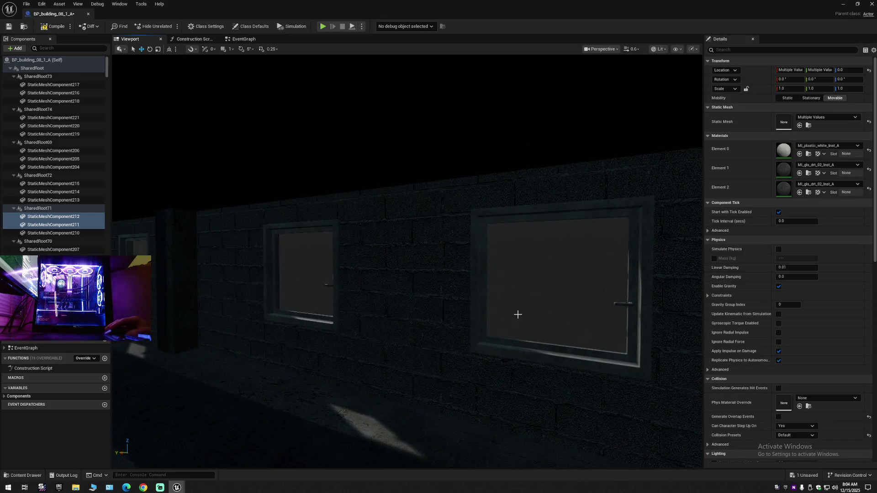
click(494, 334)
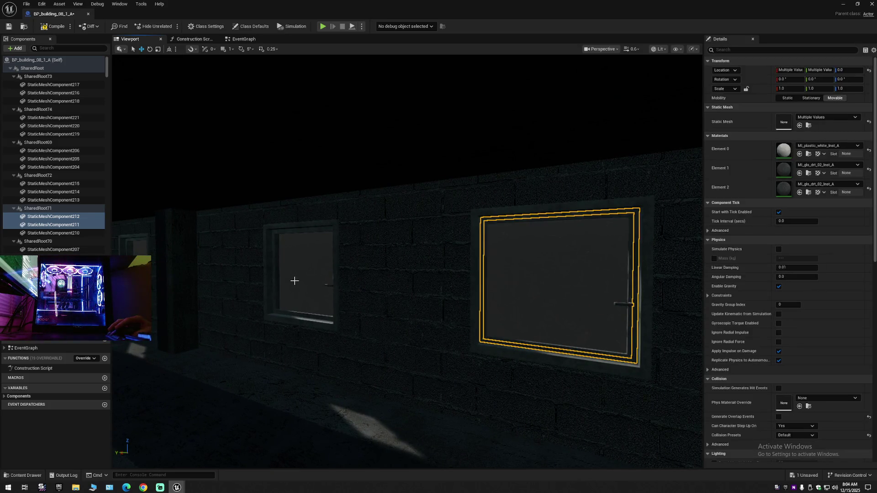
ctrl+click(290, 307)
mouse_move(338, 310)
mouse_down()
mouse_move(311, 297)
mouse_move(329, 292)
mouse_up()
click(472, 333)
ctrl+click(295, 308)
ctrl+click(316, 313)
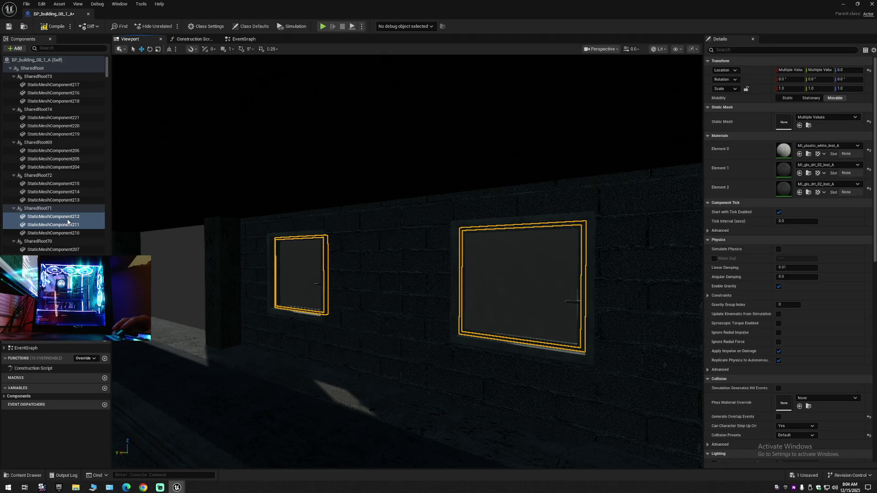
Locate the selected window glass StaticMeshComponents in the Components panel under their SharedRoots
click(106, 65)
drag(107, 66, 116, 181)
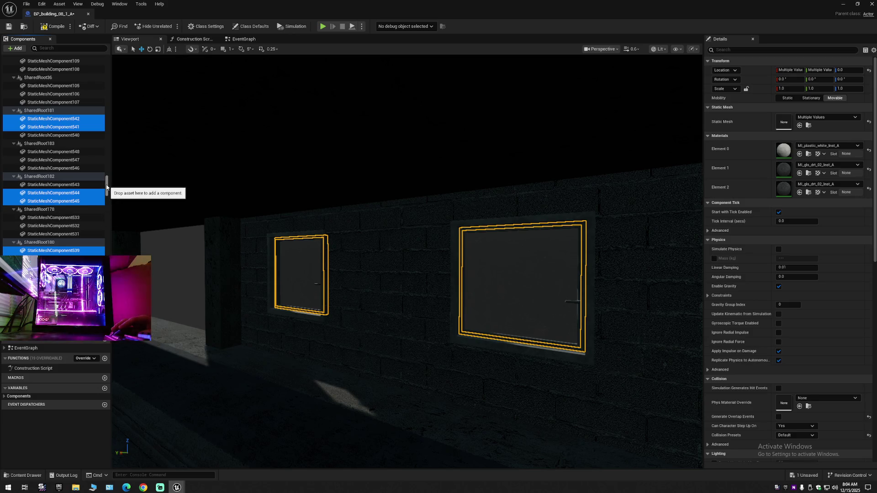
drag(109, 188, 107, 216)
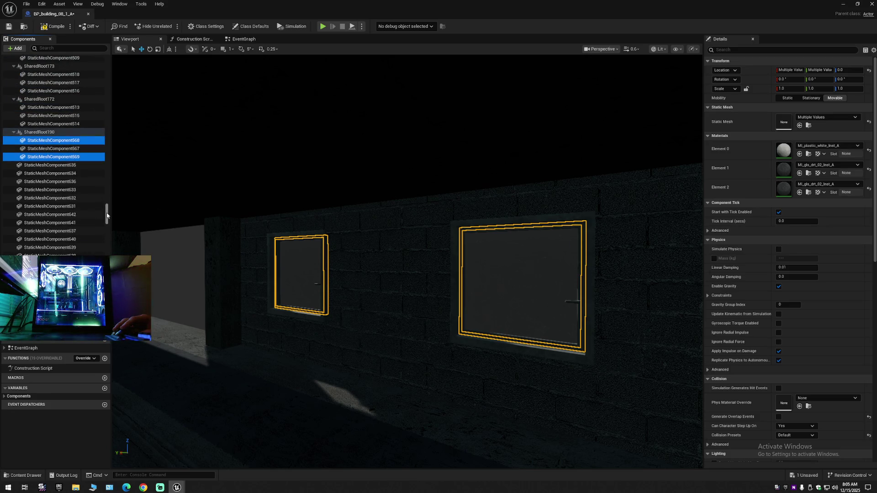
drag(107, 216, 108, 249)
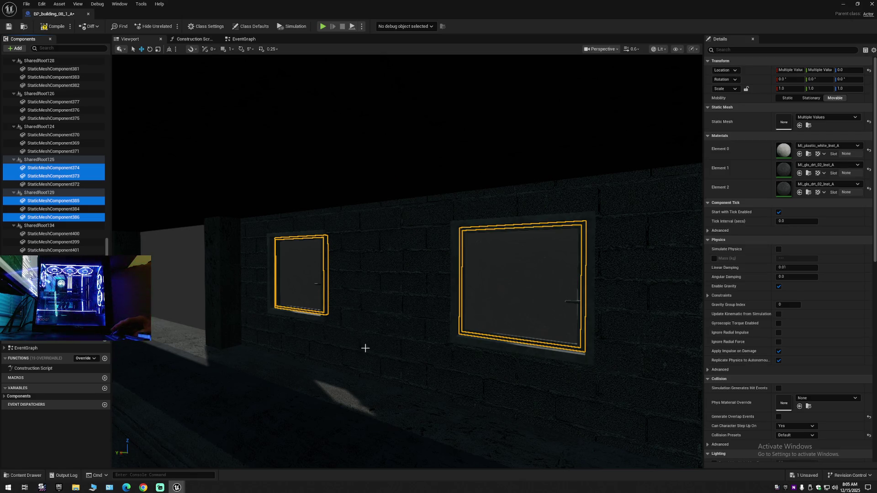
key(Escape)
Select several windows along the brick wall, including the large and small ones
mouse_move(364, 346)
mouse_down()
mouse_move(210, 348)
mouse_move(363, 347)
mouse_up()
click(342, 284)
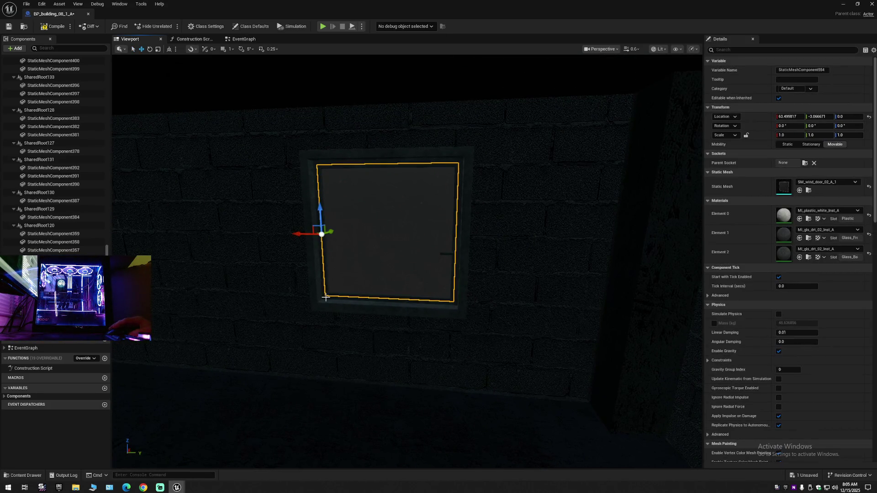
ctrl+click(325, 297)
drag(319, 313, 298, 313)
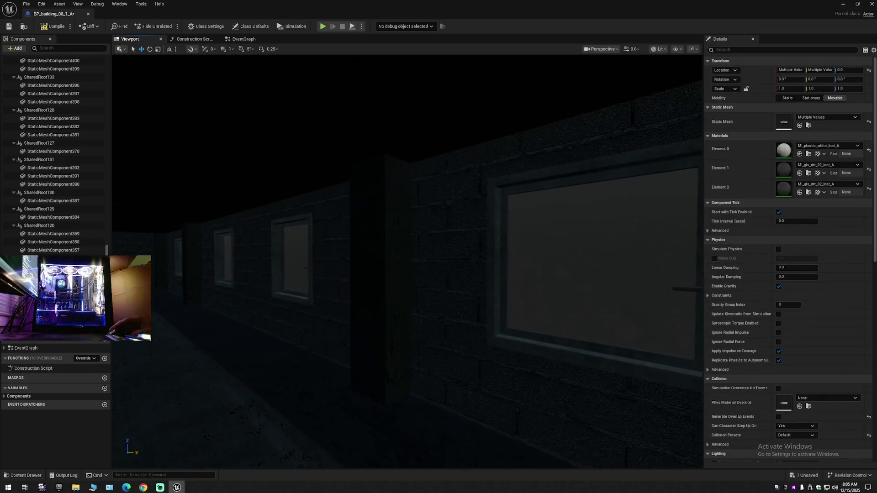
ctrl+click(515, 329)
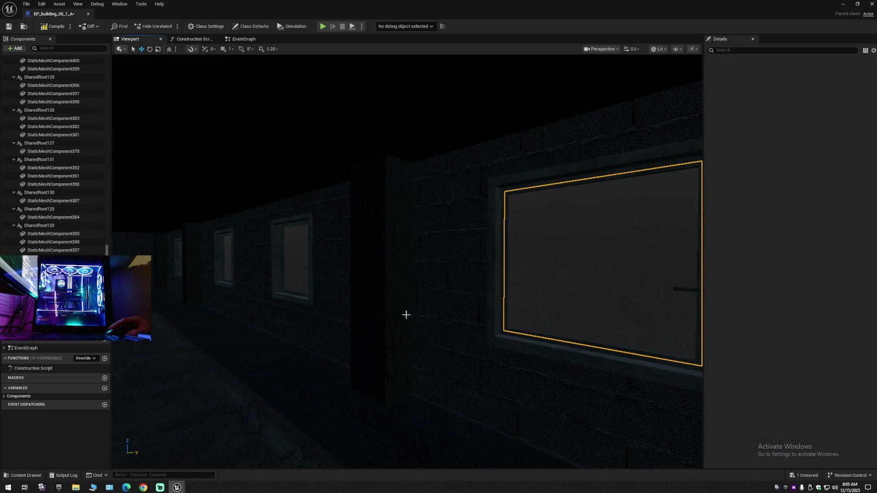
ctrl+click(286, 294)
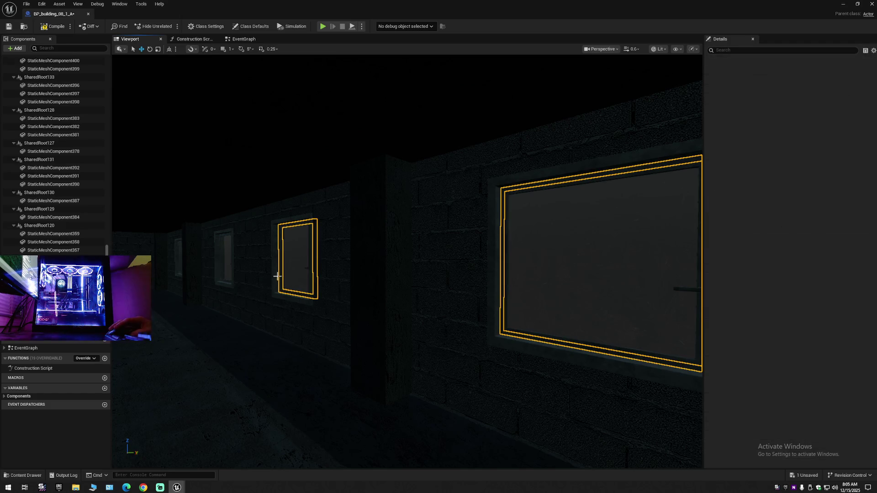
ctrl+click(236, 284)
Select another window's glass pane and frame, and narrow both side panels to widen the viewport
drag(317, 323, 317, 297)
mouse_move(551, 341)
mouse_down()
mouse_move(552, 331)
mouse_move(552, 340)
mouse_move(471, 333)
mouse_up()
click(430, 328)
ctrl+click(430, 328)
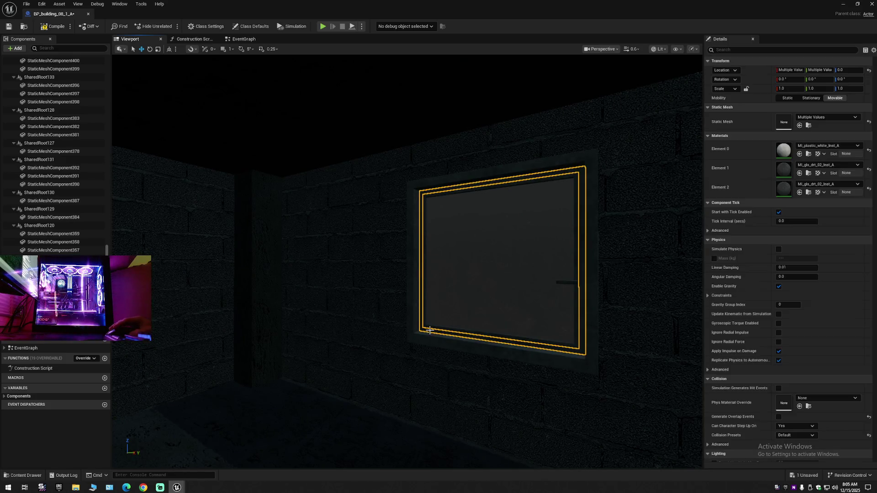
drag(702, 193, 809, 201)
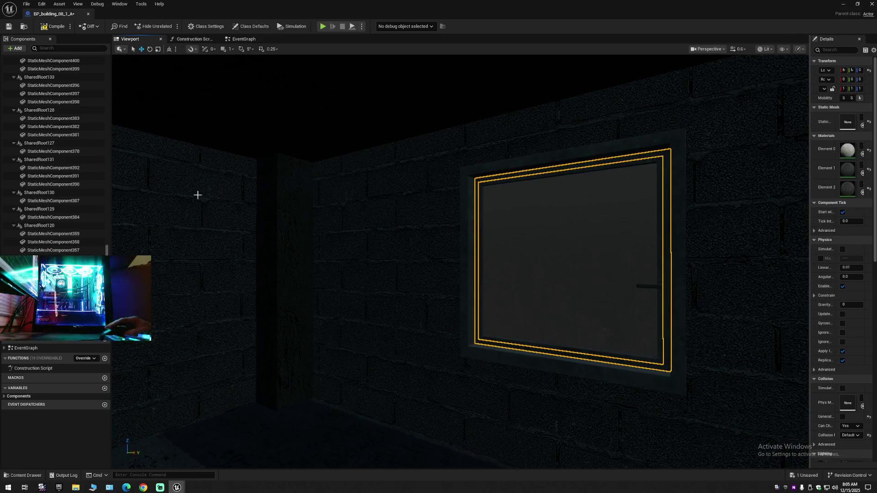
drag(111, 194, 49, 198)
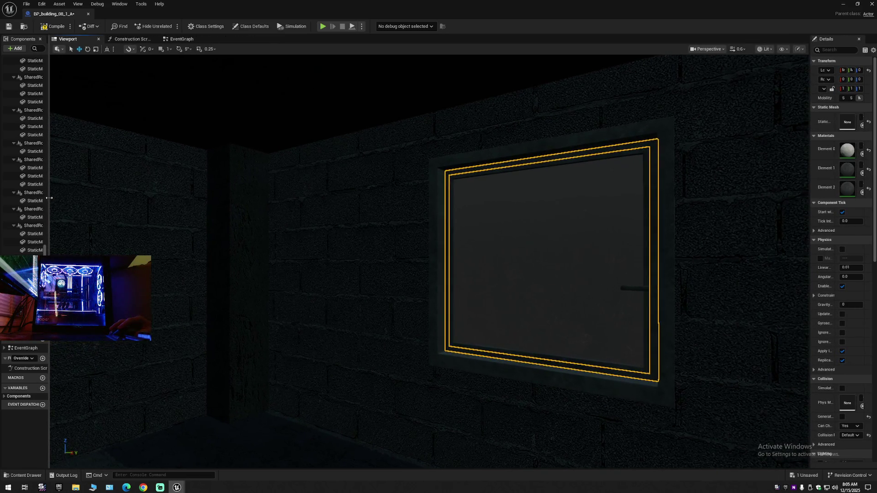
Select the room corner's right and left windows, then clear the selection
drag(337, 274, 337, 275)
click(574, 300)
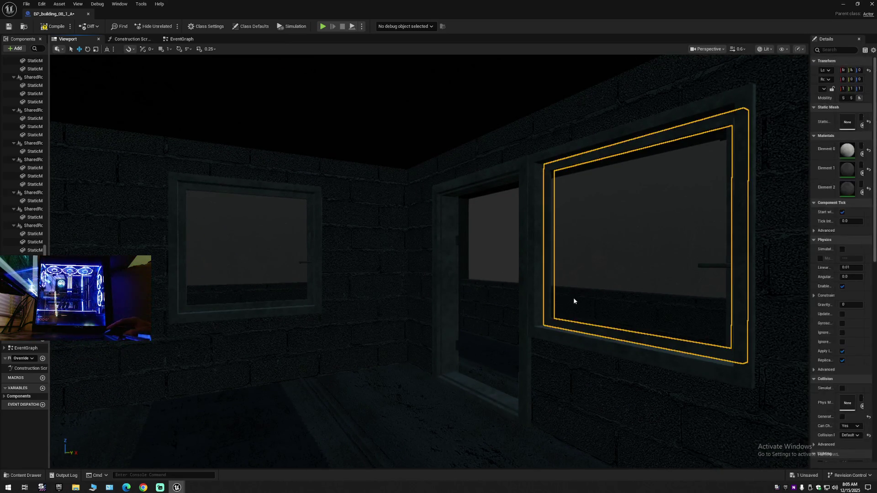
ctrl+click(204, 297)
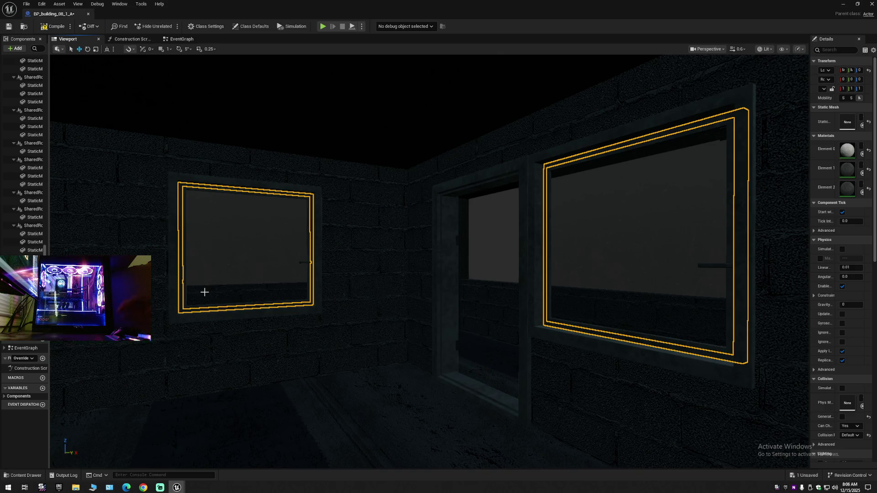
click(302, 331)
mouse_move(302, 331)
mouse_down()
mouse_move(347, 301)
mouse_move(293, 302)
mouse_move(306, 297)
mouse_up()
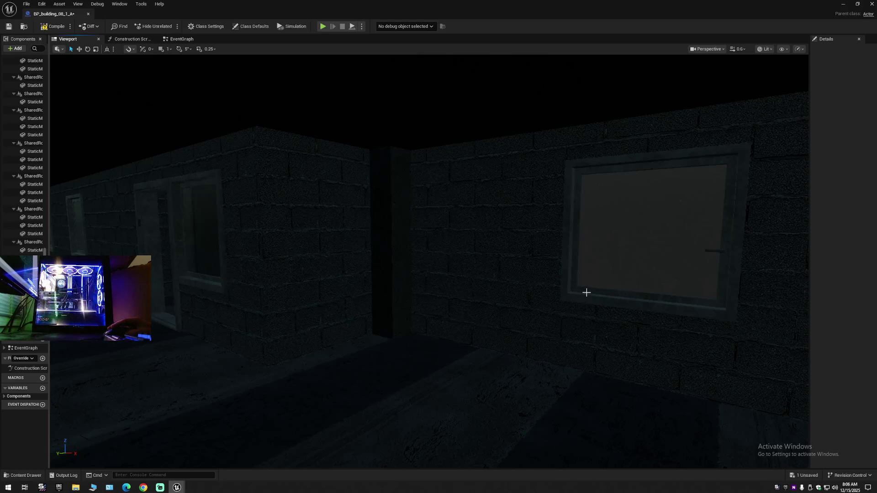
Select a corridor window frame, then the large, small and a third window on the next wall
click(599, 271)
drag(439, 278, 550, 326)
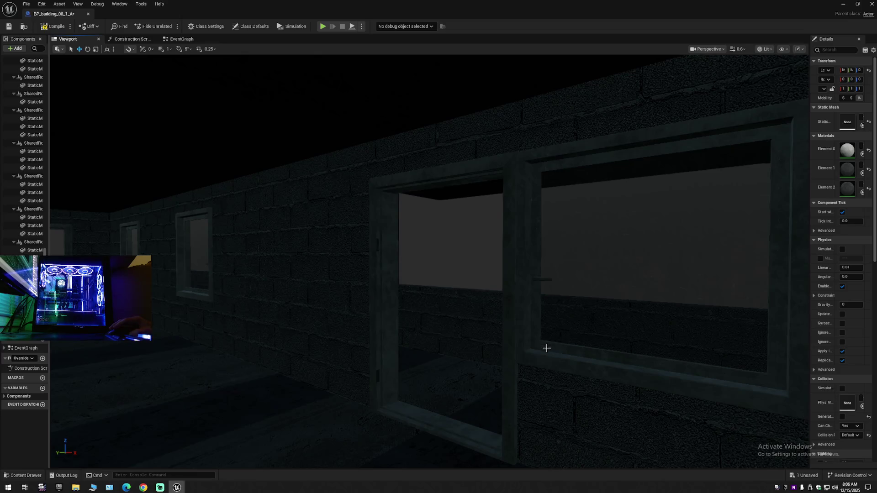
click(554, 327)
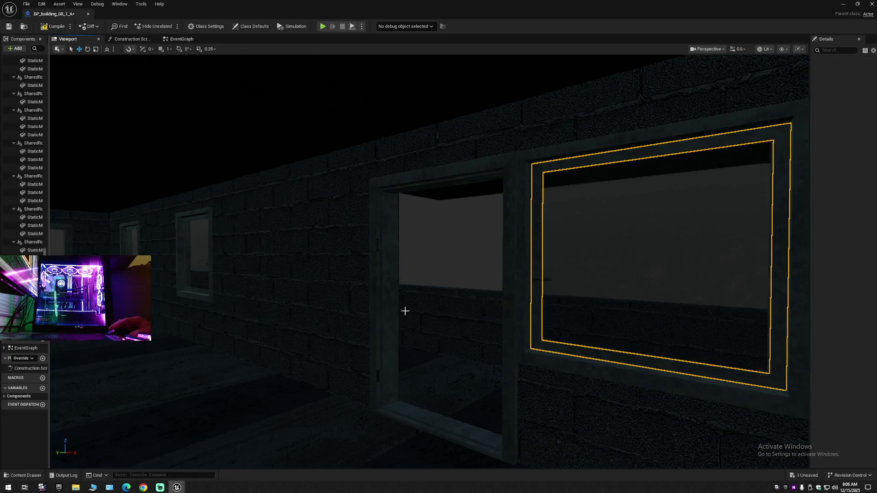
ctrl+click(194, 279)
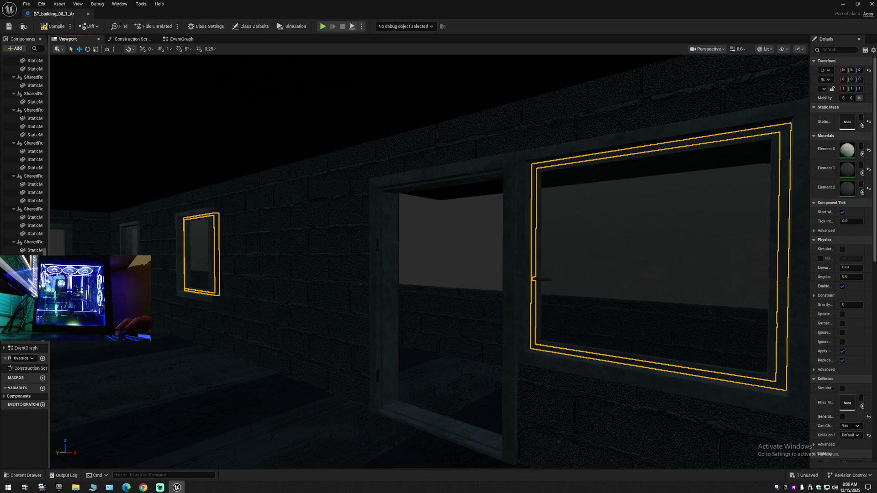
ctrl+click(131, 238)
mouse_move(182, 307)
mouse_down()
mouse_move(169, 326)
mouse_move(141, 329)
mouse_up()
Reselect part of the middle window, then select the window in front further along the wall
ctrl+click(396, 315)
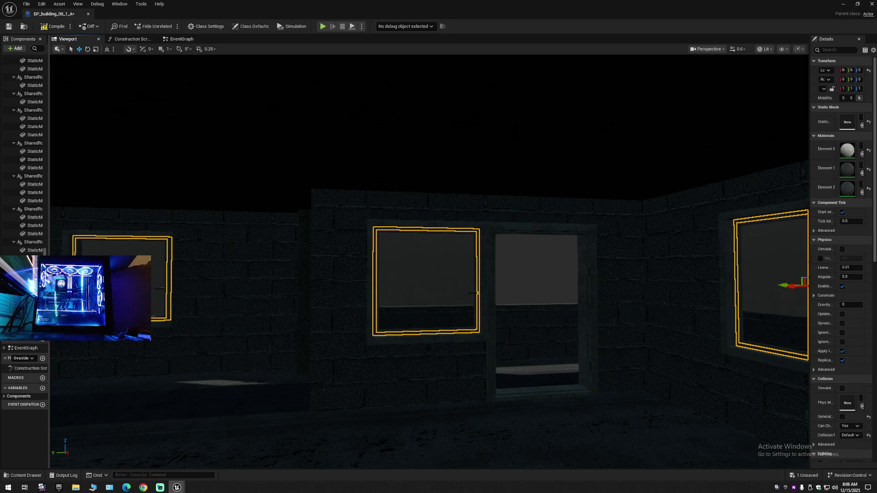
mouse_move(429, 260)
mouse_down()
mouse_move(402, 260)
mouse_move(408, 400)
mouse_up()
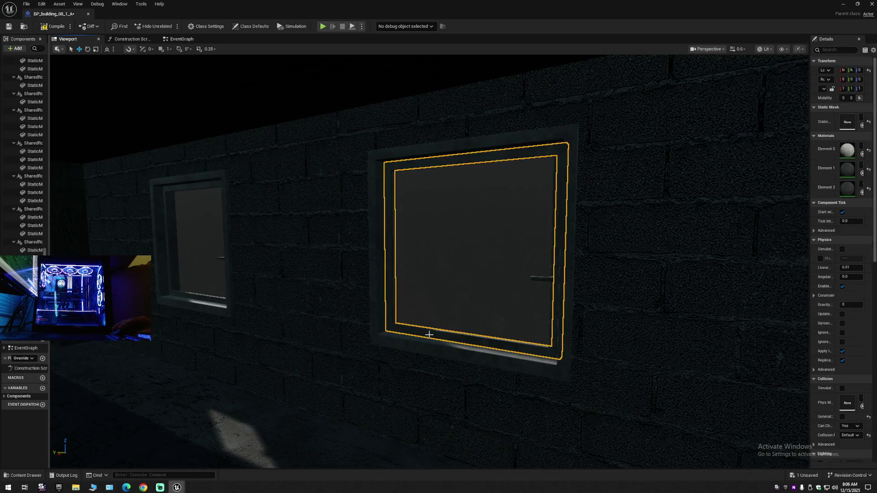
mouse_move(433, 354)
mouse_down()
mouse_move(411, 361)
mouse_move(486, 360)
mouse_up()
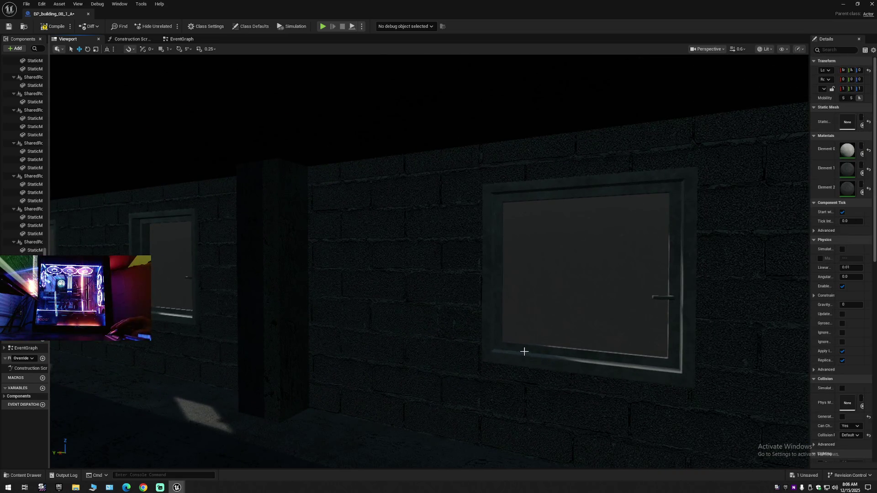
click(528, 334)
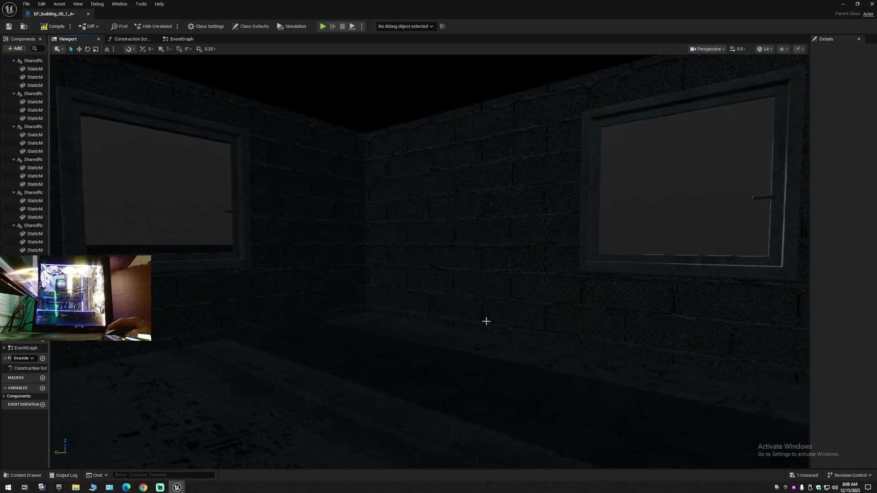
Select the left window's glass and frame, then the large window on the right
click(185, 227)
click(236, 235)
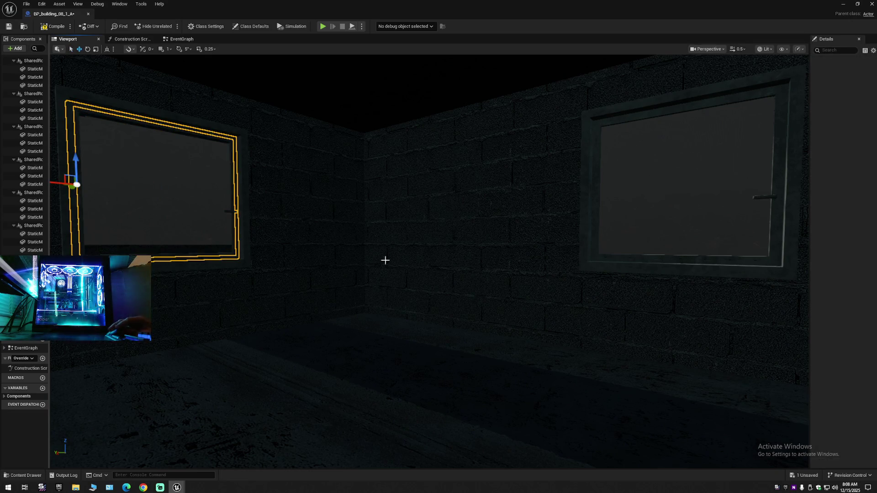
drag(538, 272, 375, 245)
drag(547, 286, 547, 286)
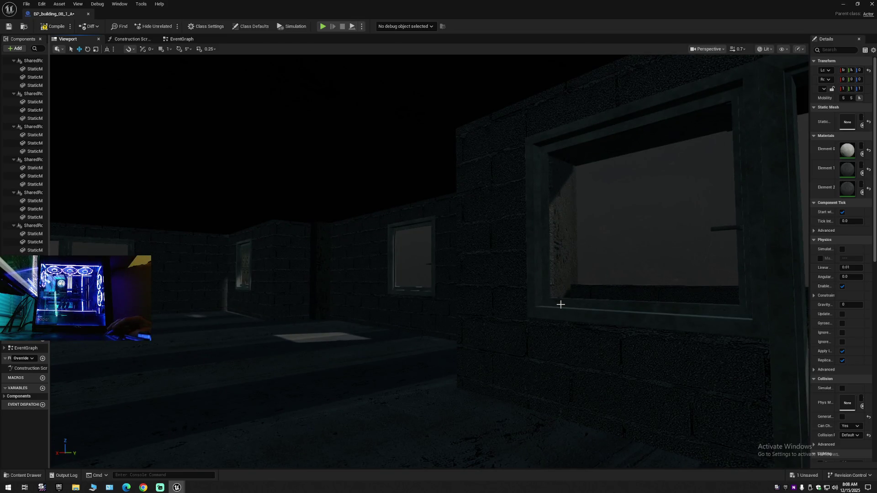
click(567, 284)
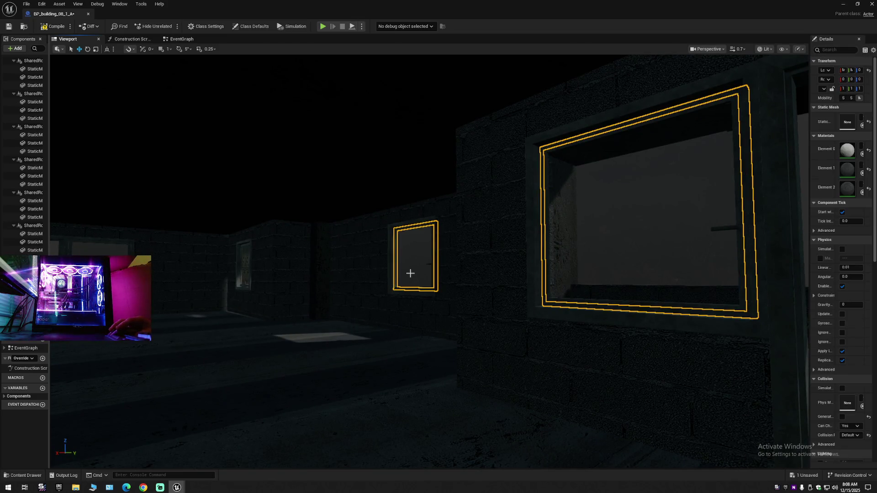
Move along the window wall and select the frames of the next windows
drag(429, 261, 402, 260)
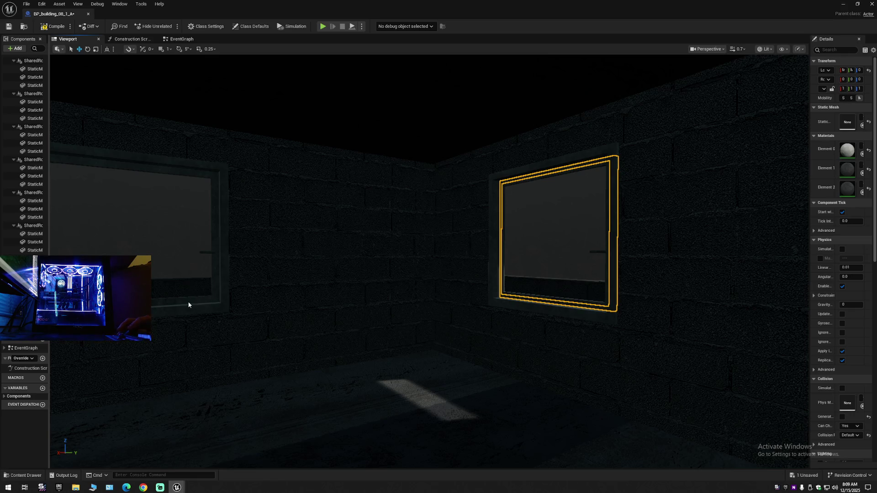
drag(281, 323, 283, 318)
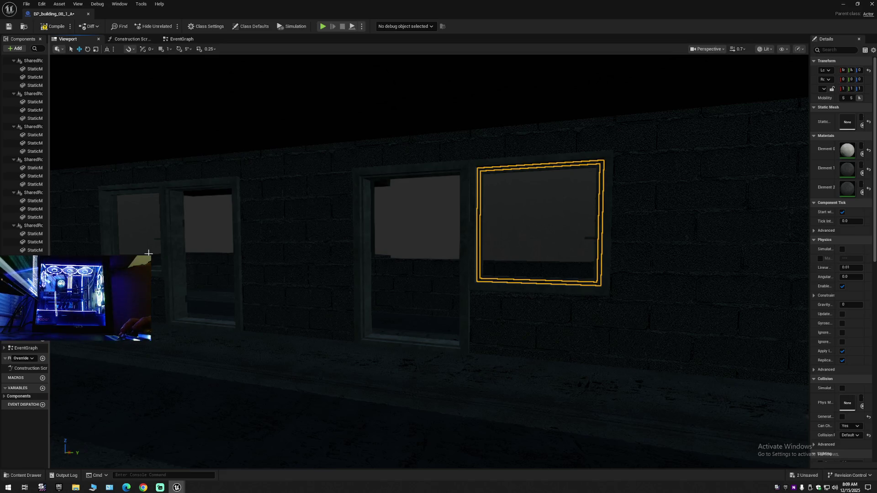
drag(206, 297, 276, 292)
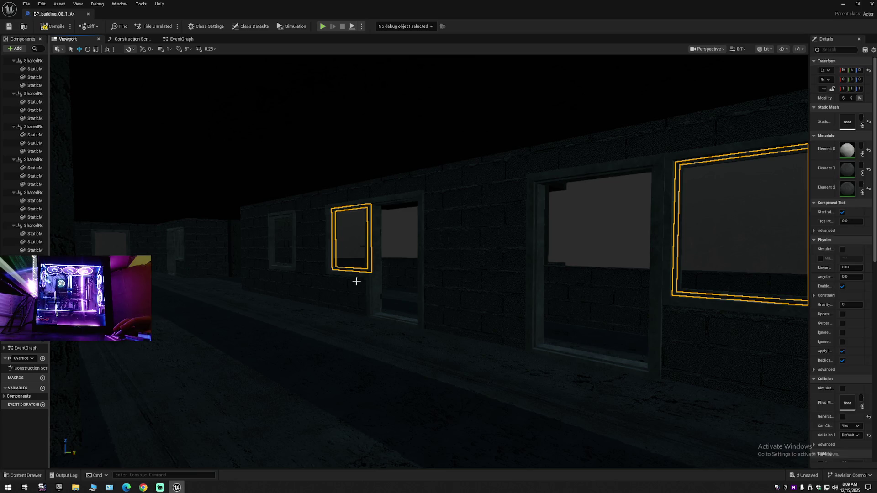
mouse_move(372, 301)
mouse_down()
mouse_move(376, 290)
mouse_move(372, 301)
mouse_up()
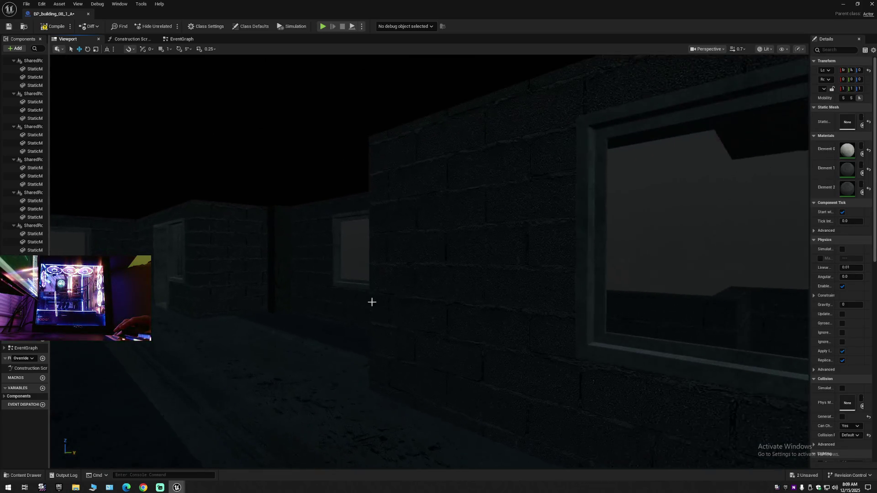
click(625, 348)
mouse_move(647, 314)
mouse_down()
mouse_move(540, 339)
mouse_move(479, 338)
mouse_move(492, 338)
mouse_move(471, 329)
mouse_move(470, 347)
mouse_move(462, 347)
mouse_up()
click(466, 321)
click(569, 316)
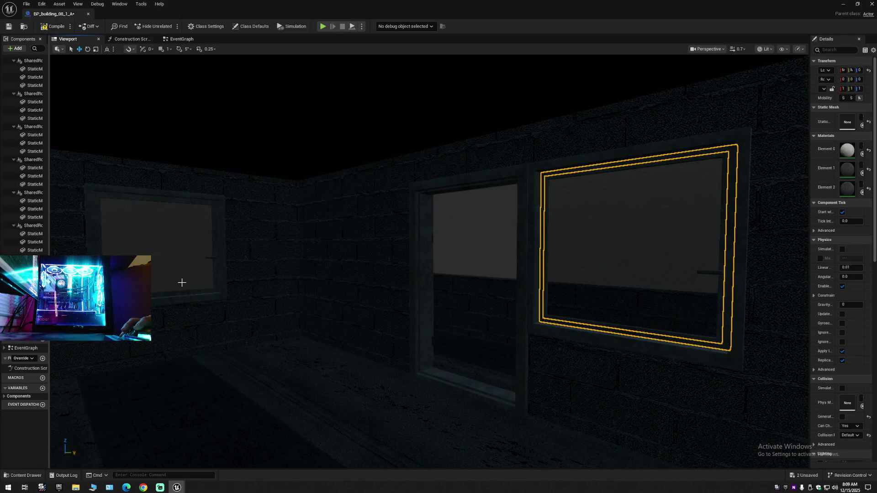
Select further window frames, then the large window, and add the small window to the selection
drag(292, 306, 278, 223)
drag(425, 295, 429, 293)
click(445, 264)
drag(446, 264, 425, 196)
drag(491, 272, 491, 273)
click(484, 238)
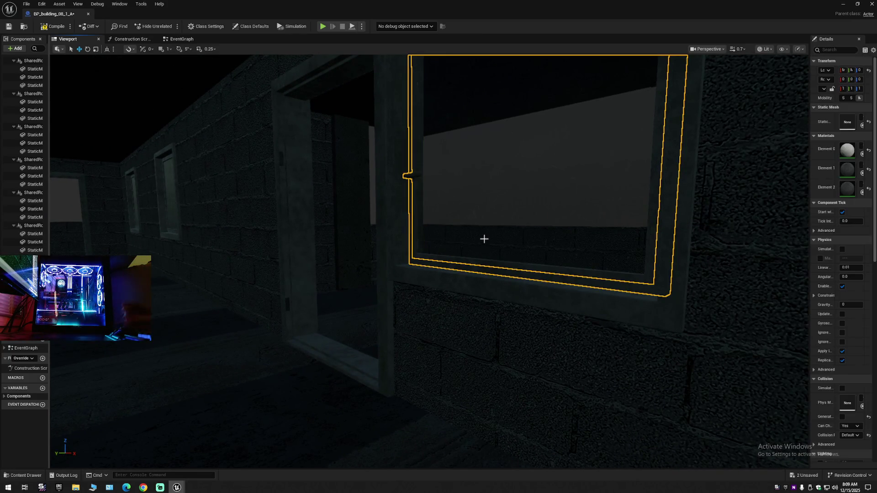
drag(483, 239, 515, 286)
click(527, 291)
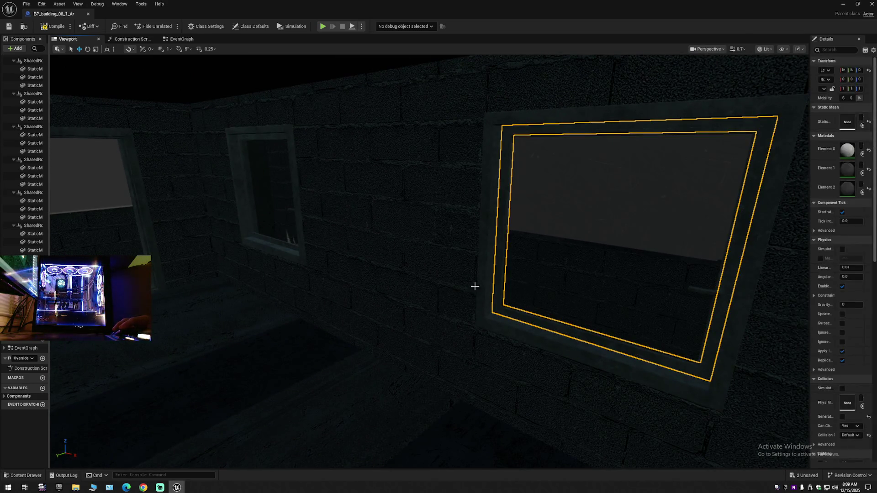
ctrl+click(276, 240)
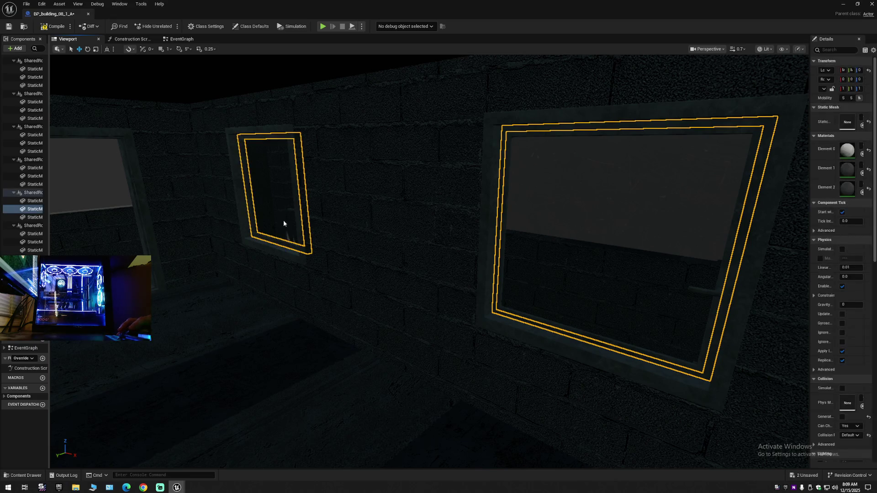
Add another window's glass pieces to the selection and delete the selected glass meshes
drag(286, 227, 278, 233)
scroll(365, 286, up, 4)
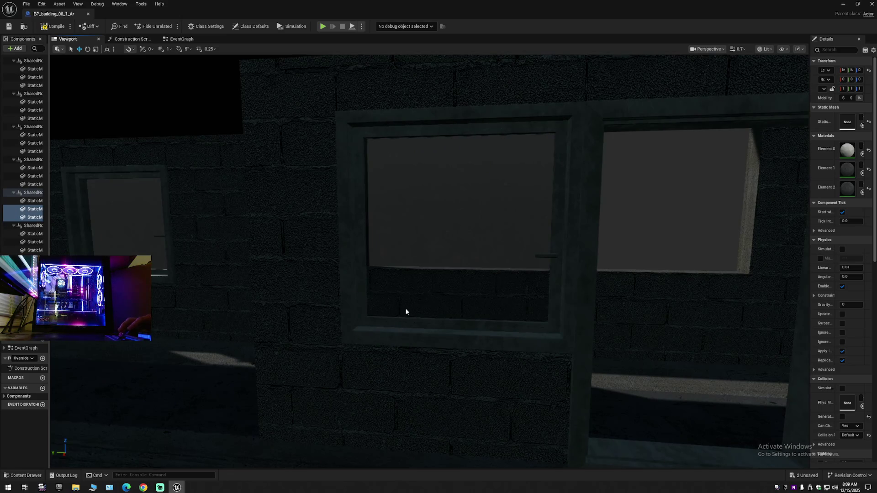
ctrl+click(406, 312)
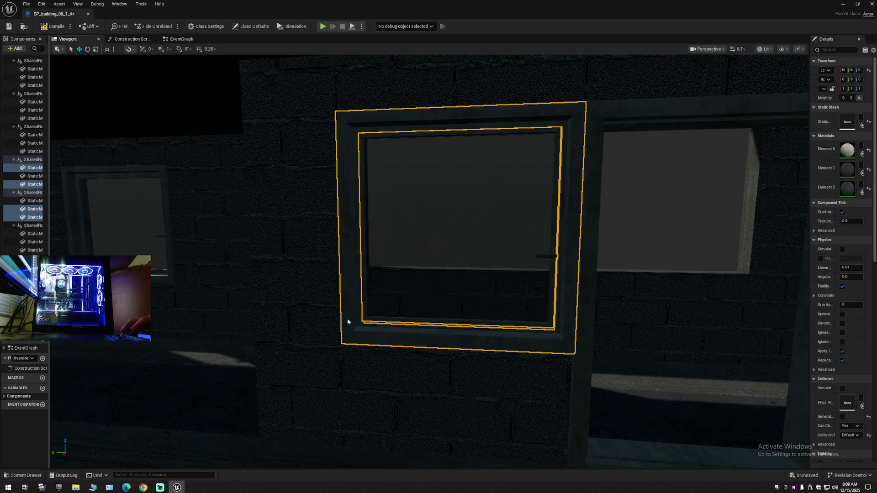
ctrl+click(380, 325)
ctrl+click(381, 324)
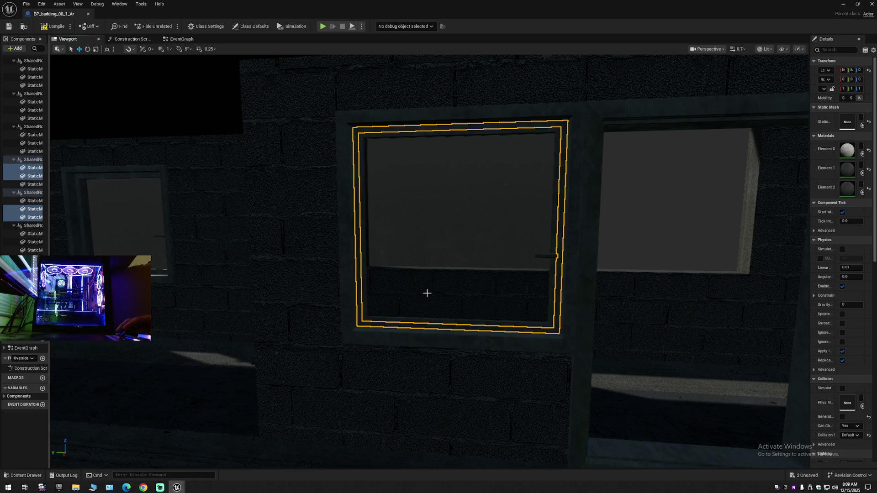
key(Delete)
On the next wall, select two window pieces and the large window's glass
drag(429, 294, 462, 316)
click(437, 341)
click(458, 313)
drag(578, 324, 581, 326)
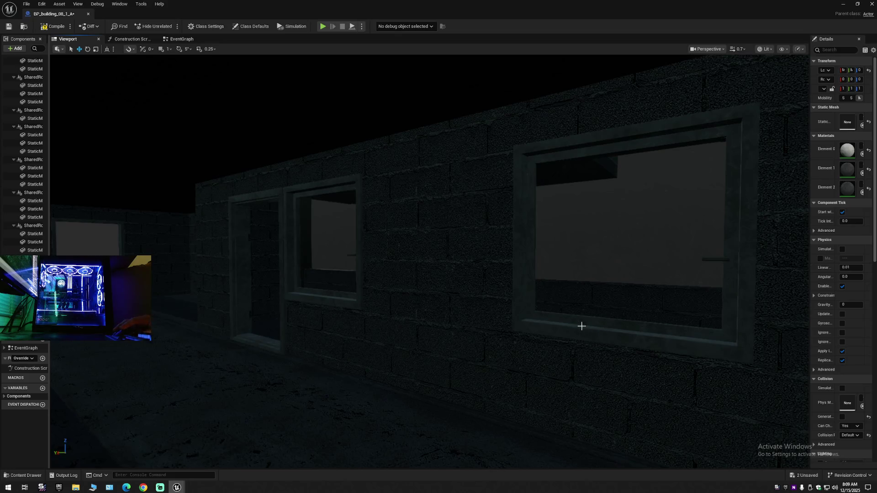
click(561, 323)
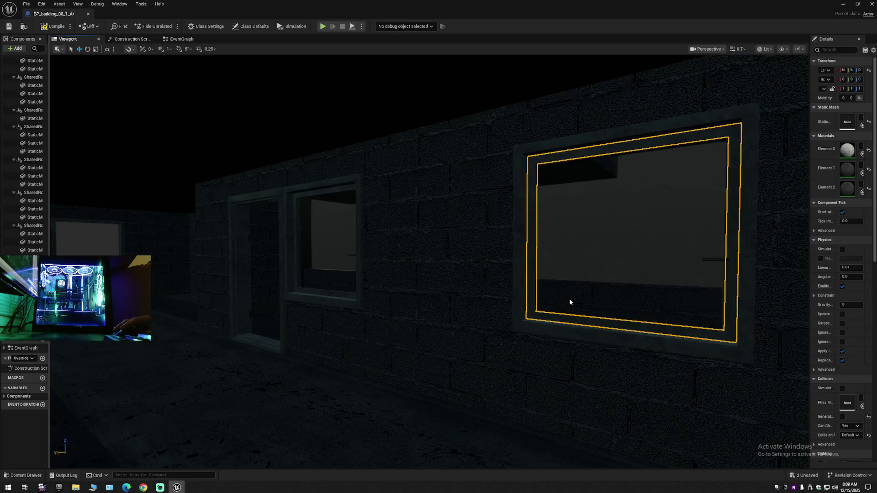
Add the smaller window, then fly around the corner and select the left window's pane
ctrl+click(336, 296)
mouse_move(396, 323)
mouse_down()
mouse_move(405, 331)
mouse_move(347, 326)
mouse_up()
drag(323, 287, 323, 286)
click(327, 255)
mouse_move(317, 237)
mouse_down()
mouse_move(384, 300)
mouse_move(355, 311)
mouse_up()
scroll(355, 311, down, 2)
click(340, 307)
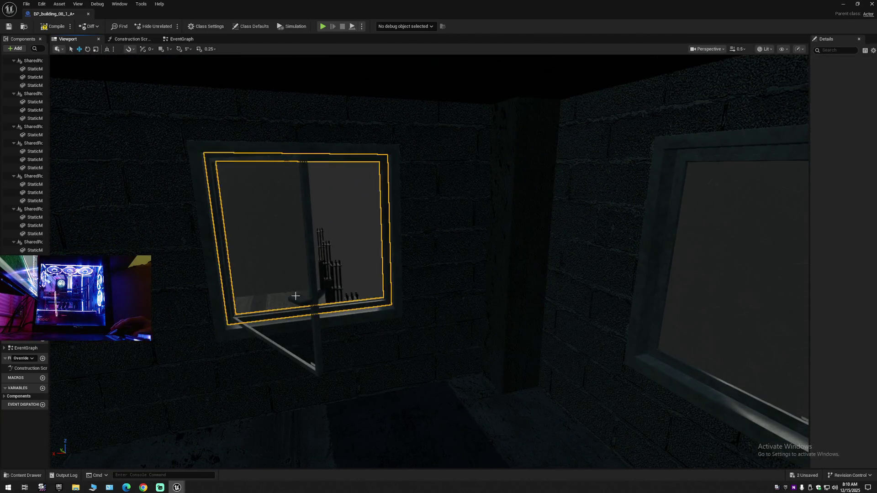
Select the panes and frames on the next walls, then delete the selected window glass pane
ctrl+click(654, 356)
drag(654, 356, 654, 356)
drag(481, 350, 481, 351)
click(461, 314)
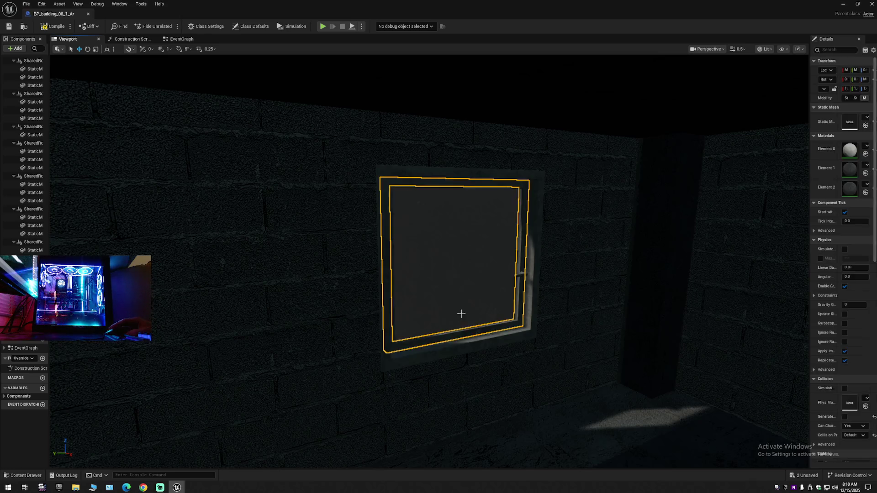
mouse_move(458, 318)
mouse_down()
mouse_move(423, 339)
mouse_move(448, 337)
mouse_move(436, 346)
mouse_move(409, 345)
mouse_move(418, 355)
mouse_up()
click(419, 336)
click(405, 356)
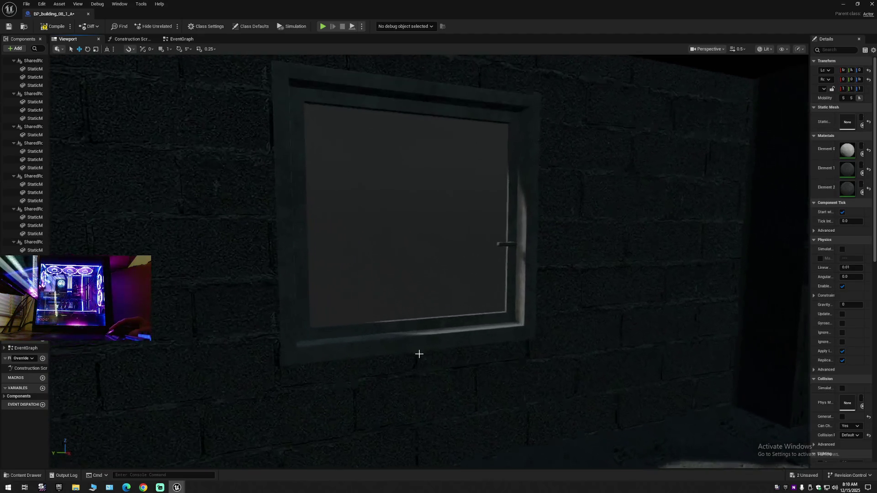
click(405, 307)
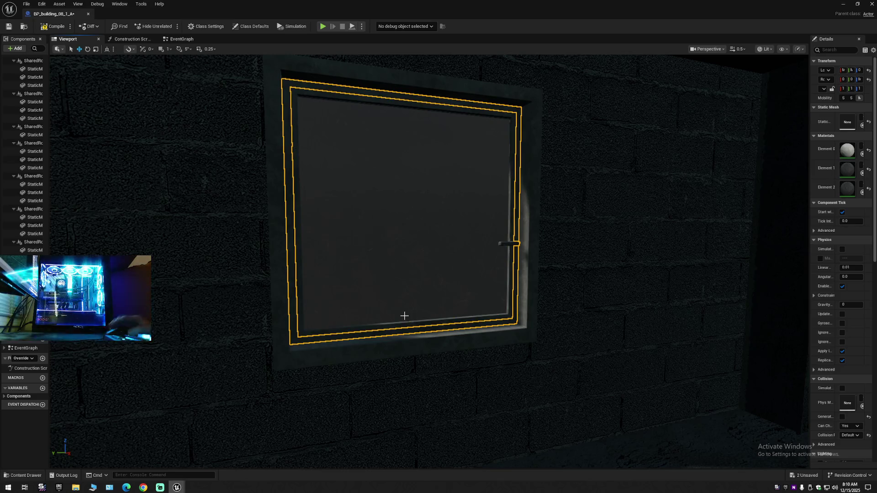
key(Delete)
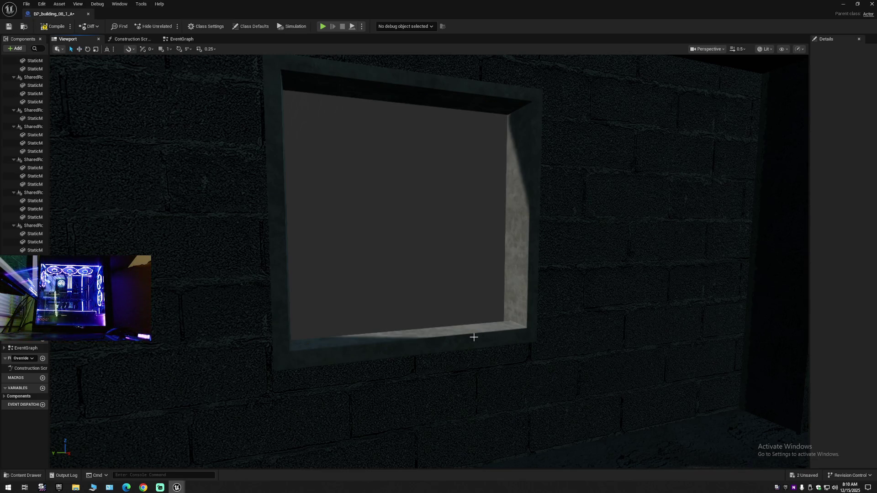
Select a window frame and adjacent post, clear the selection, then pick another window's frame
drag(471, 336, 422, 264)
click(348, 252)
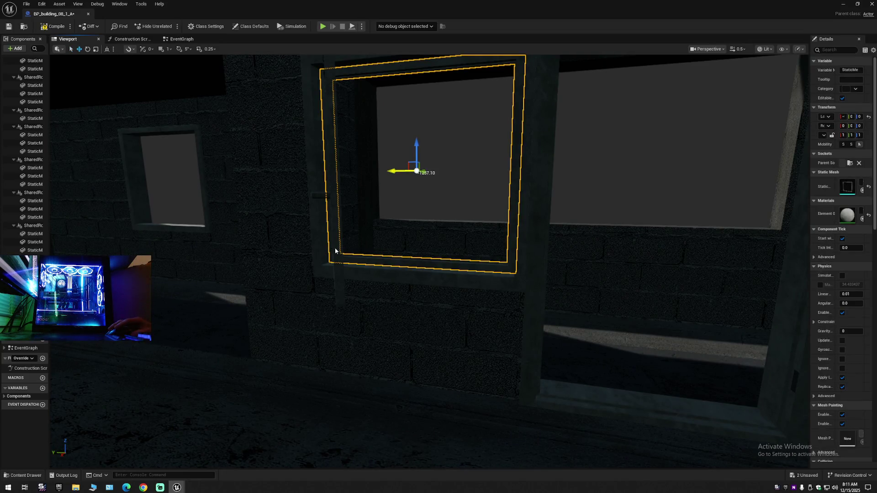
ctrl+click(335, 251)
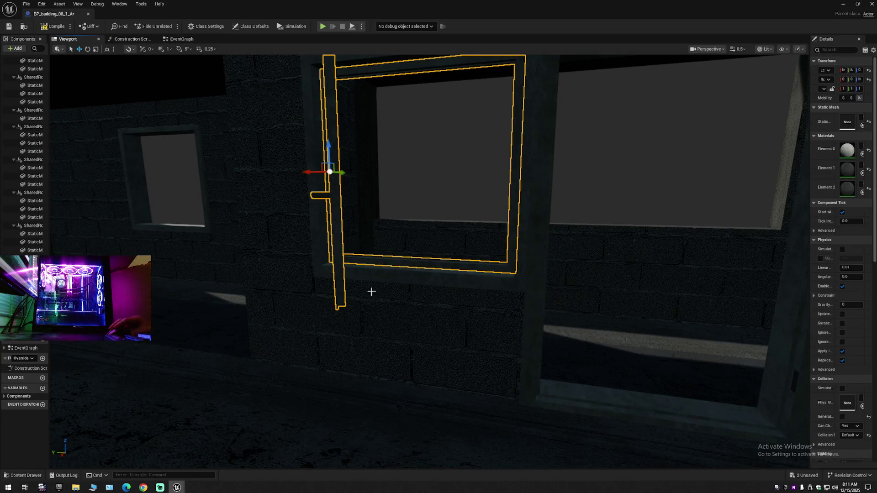
key(Escape)
drag(407, 304, 408, 300)
click(405, 260)
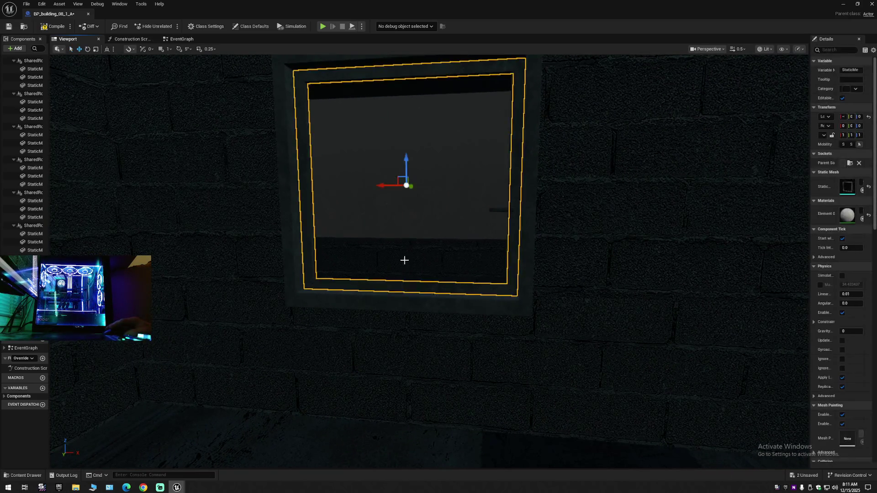
Select several window frames along the long wall, bringing the left window close
drag(405, 260, 388, 260)
mouse_move(338, 306)
mouse_down()
mouse_move(365, 308)
mouse_move(297, 292)
mouse_move(288, 265)
mouse_move(299, 304)
mouse_move(315, 277)
mouse_move(329, 272)
mouse_move(312, 290)
mouse_move(301, 267)
mouse_move(329, 265)
mouse_move(342, 311)
mouse_up()
click(334, 310)
click(311, 290)
click(322, 279)
mouse_move(322, 279)
mouse_down()
mouse_move(338, 277)
mouse_move(320, 281)
mouse_move(328, 343)
mouse_up()
drag(303, 305, 327, 292)
mouse_move(332, 325)
mouse_down()
mouse_move(332, 306)
mouse_move(332, 325)
mouse_move(310, 330)
mouse_up()
Fly forward along the wall, selecting two more window frames
drag(430, 274, 406, 274)
drag(322, 365, 322, 364)
click(314, 357)
drag(292, 323, 337, 353)
click(307, 329)
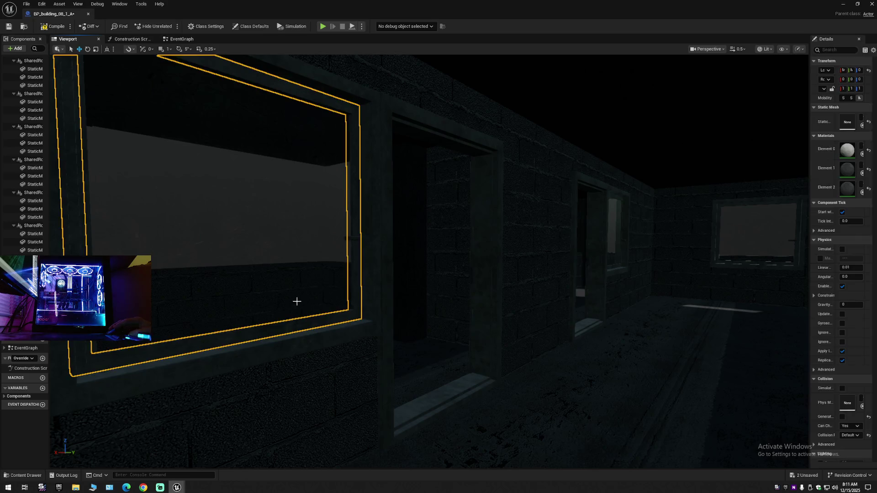
drag(356, 237, 320, 261)
drag(350, 307, 350, 307)
mouse_move(338, 270)
mouse_down()
mouse_move(327, 287)
mouse_move(347, 288)
mouse_move(345, 300)
mouse_up()
Select a window's inner sash and another wall's frame, then delete the selected glass component
click(347, 287)
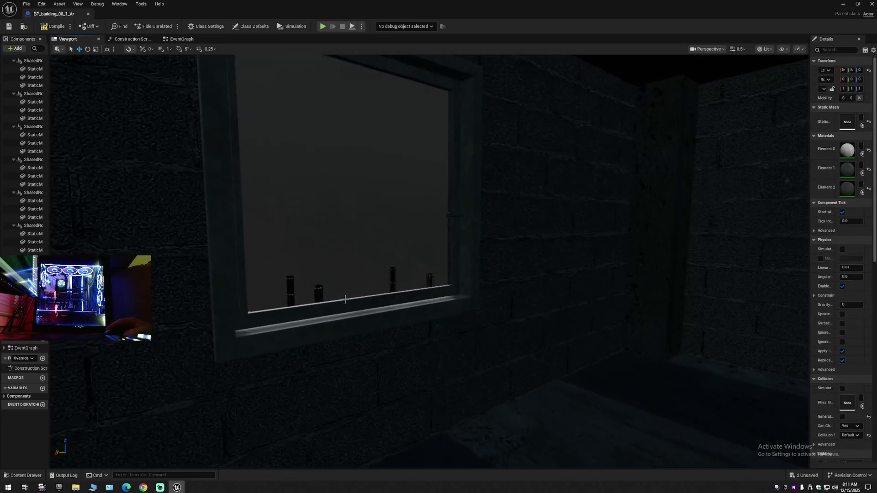
click(319, 289)
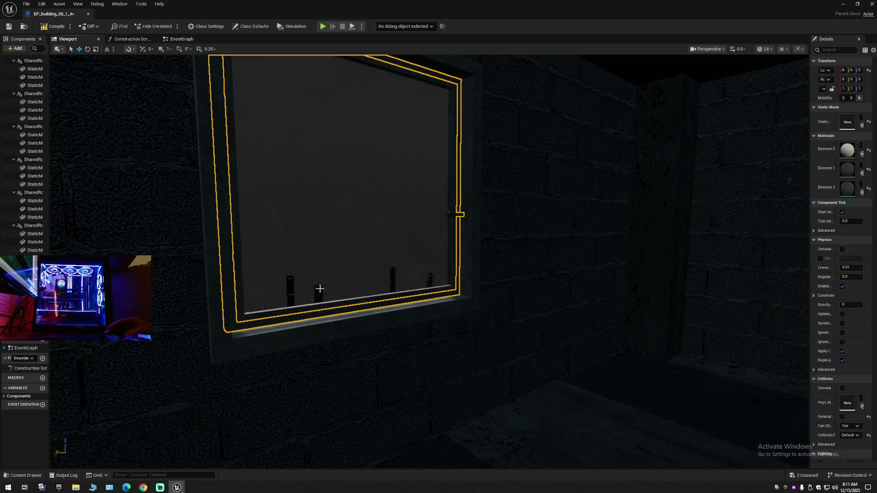
drag(328, 317, 307, 315)
click(302, 312)
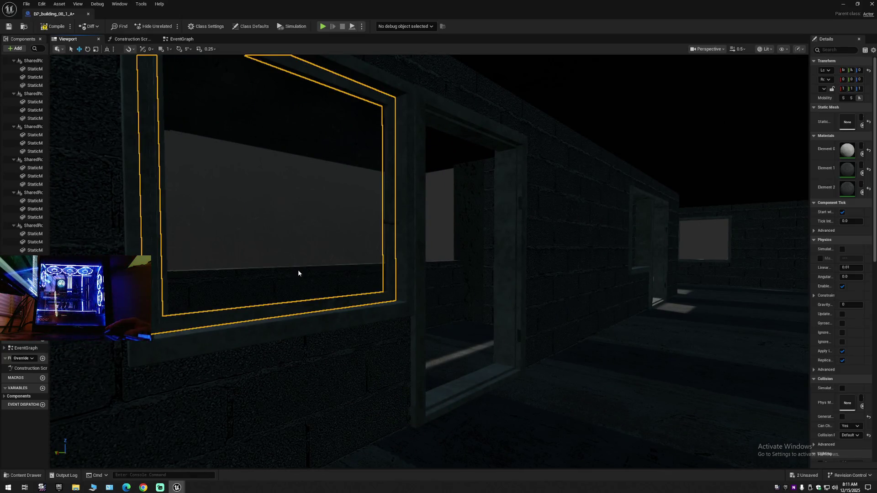
drag(392, 221, 391, 221)
drag(328, 324, 327, 325)
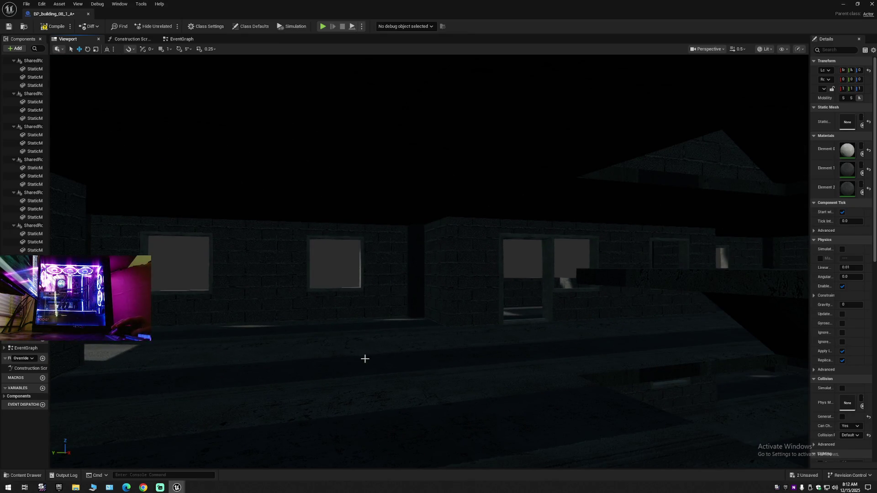
key(Delete)
Select an interior window mesh, swing to the exterior wall, and undo the last change
drag(391, 221, 391, 221)
scroll(392, 221, up, 4)
scroll(391, 222, down, 2)
drag(318, 307, 318, 307)
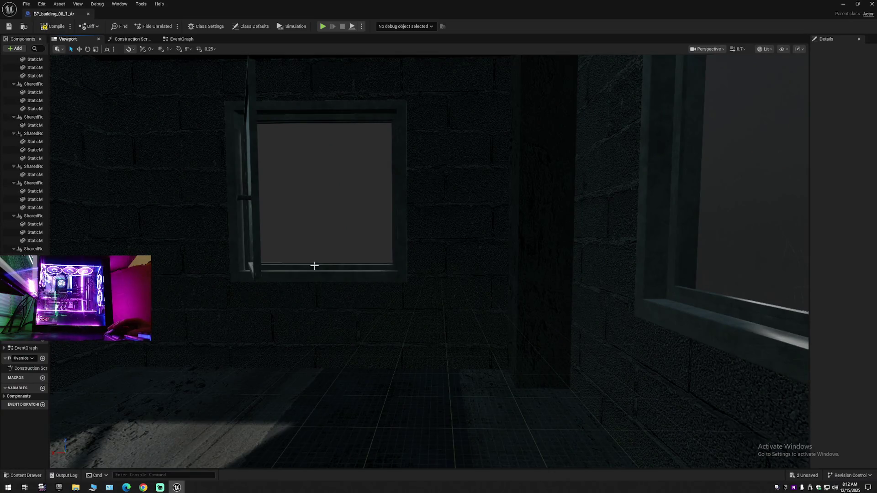
click(281, 258)
drag(281, 258, 281, 258)
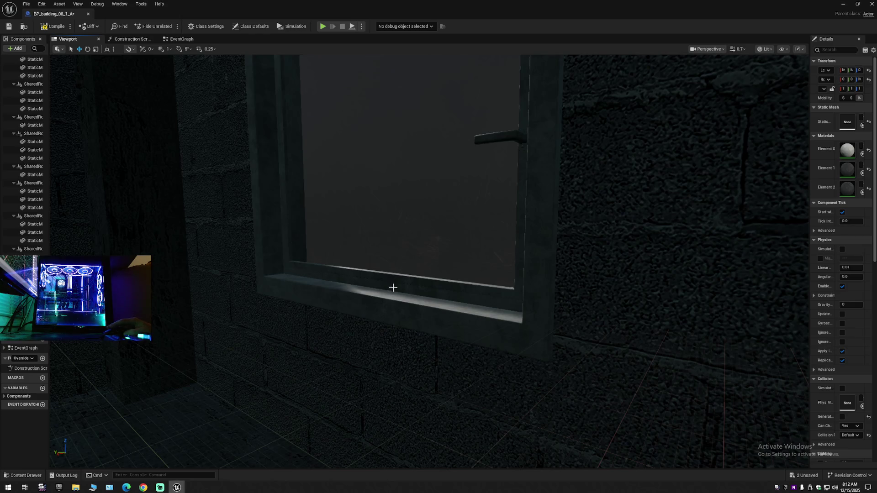
drag(404, 247, 403, 247)
mouse_move(447, 281)
mouse_down()
mouse_move(488, 263)
mouse_move(525, 283)
mouse_up()
key(ctrl+z)
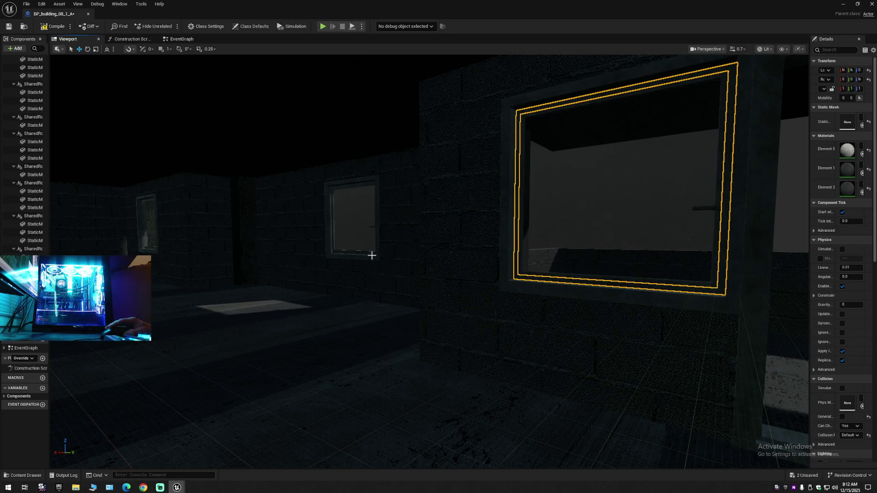
Select the window glass, then the right window, the big window and the large window mesh
drag(372, 288, 484, 310)
click(457, 286)
click(473, 267)
click(535, 330)
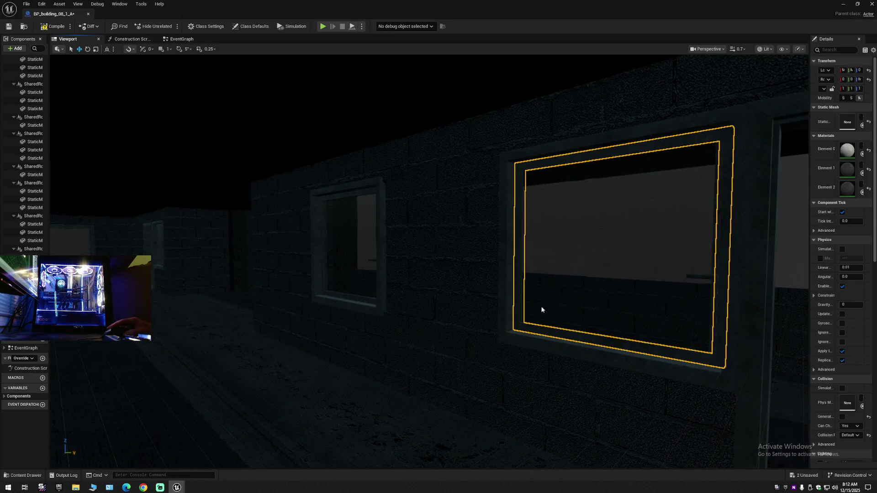
mouse_move(542, 307)
mouse_down()
mouse_move(434, 300)
mouse_move(496, 315)
mouse_up()
click(493, 297)
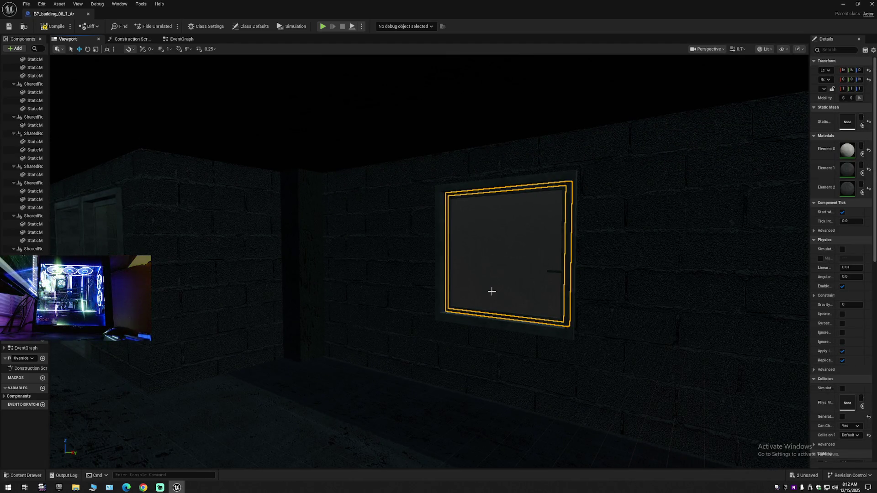
Select the large right window, the centre window, then the large right window again
drag(492, 291, 483, 295)
click(550, 291)
drag(550, 291, 498, 288)
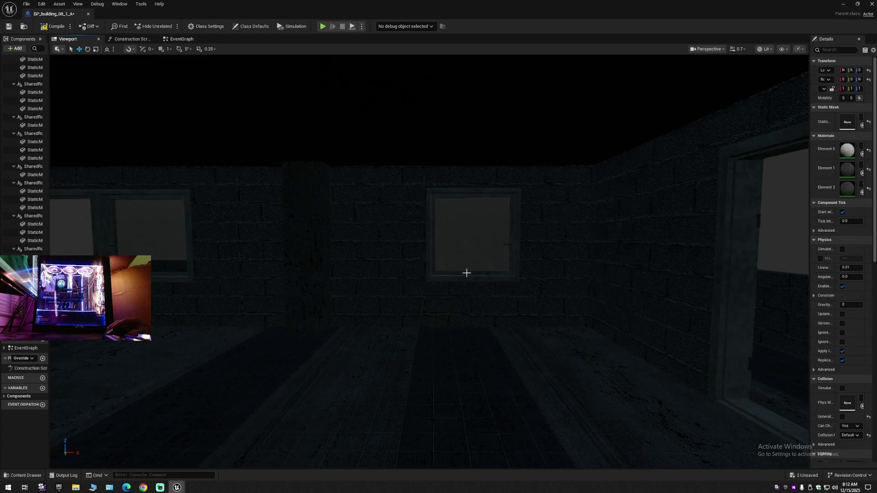
click(465, 256)
drag(511, 244, 477, 245)
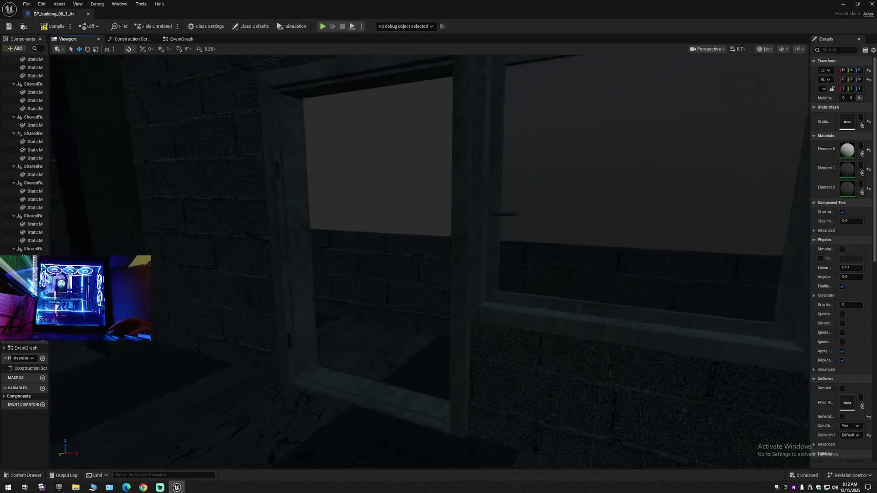
click(521, 301)
drag(512, 308, 466, 308)
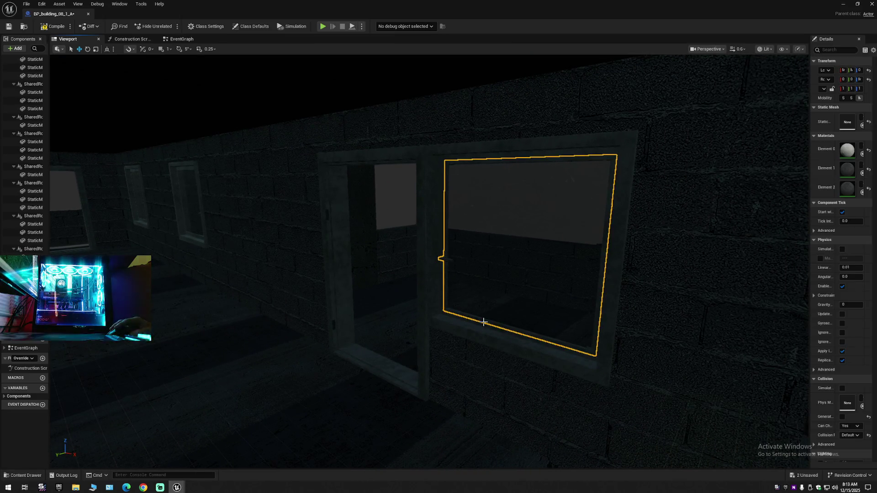
Select a window frame and add four more window frames along the wall
click(465, 319)
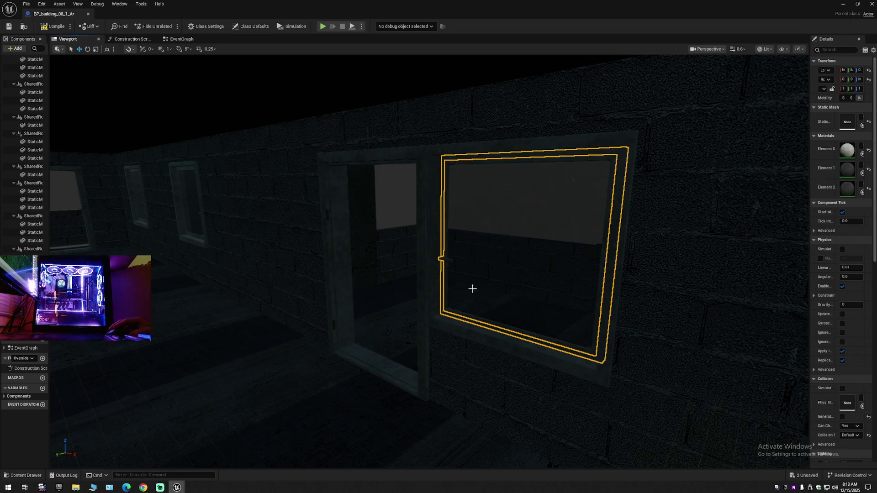
mouse_move(529, 342)
mouse_down()
mouse_move(398, 302)
mouse_move(430, 301)
mouse_move(399, 327)
mouse_move(482, 317)
mouse_move(493, 301)
mouse_move(484, 351)
mouse_up()
click(531, 349)
ctrl+click(505, 327)
ctrl+click(419, 316)
click(427, 309)
click(493, 296)
Add the large window frame, middle frame and inner pane, then clear the selection with Escape
mouse_move(540, 323)
mouse_down()
mouse_move(532, 306)
mouse_move(540, 323)
mouse_up()
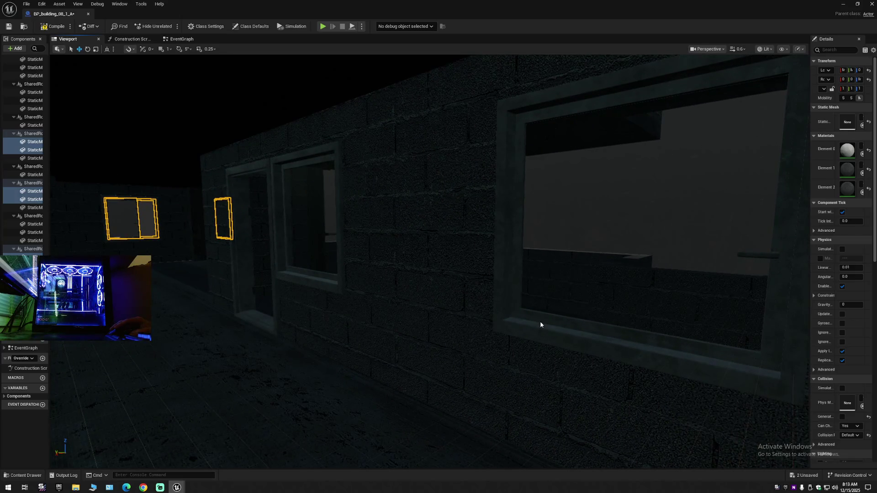
click(552, 296)
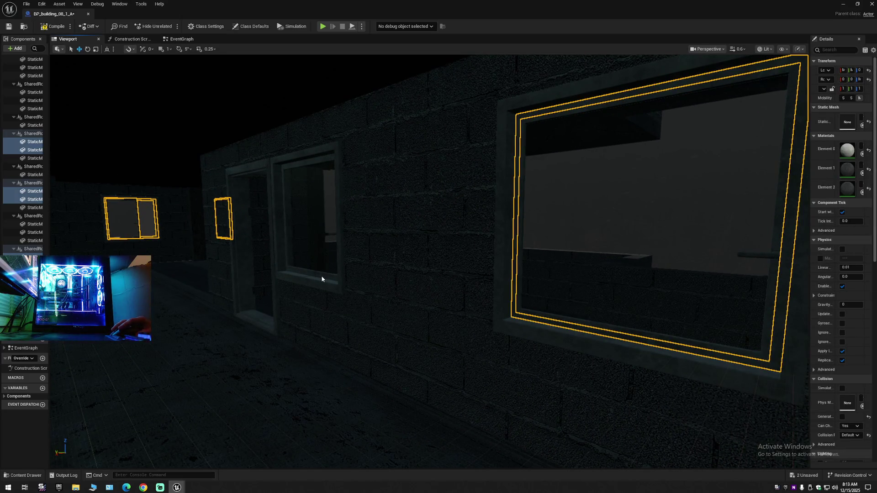
ctrl+click(322, 256)
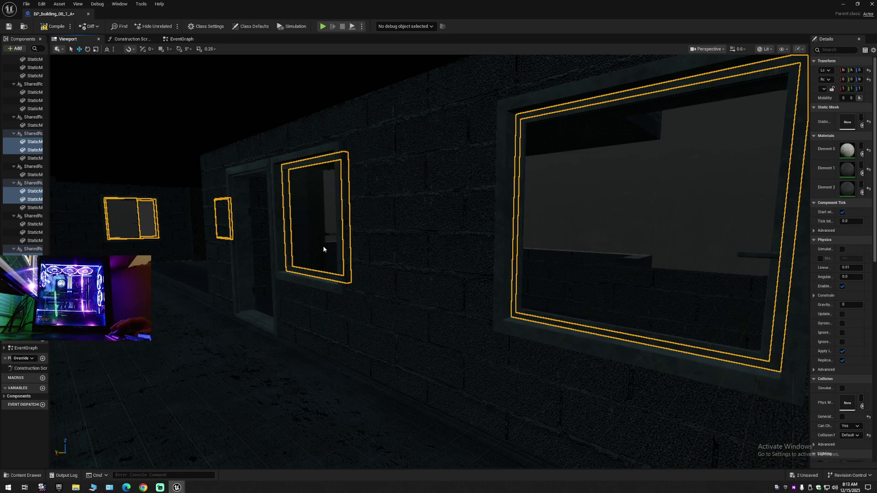
mouse_move(395, 307)
mouse_down()
mouse_move(338, 325)
mouse_move(399, 310)
mouse_up()
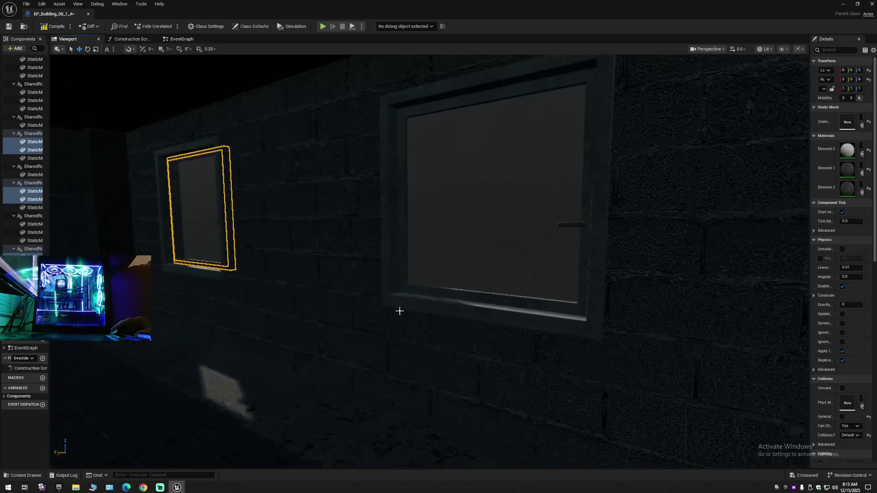
ctrl+click(447, 286)
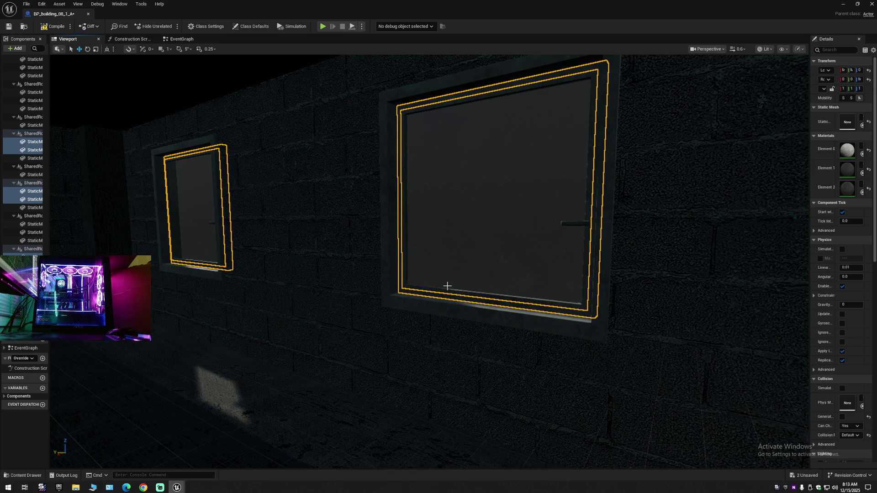
key(Escape)
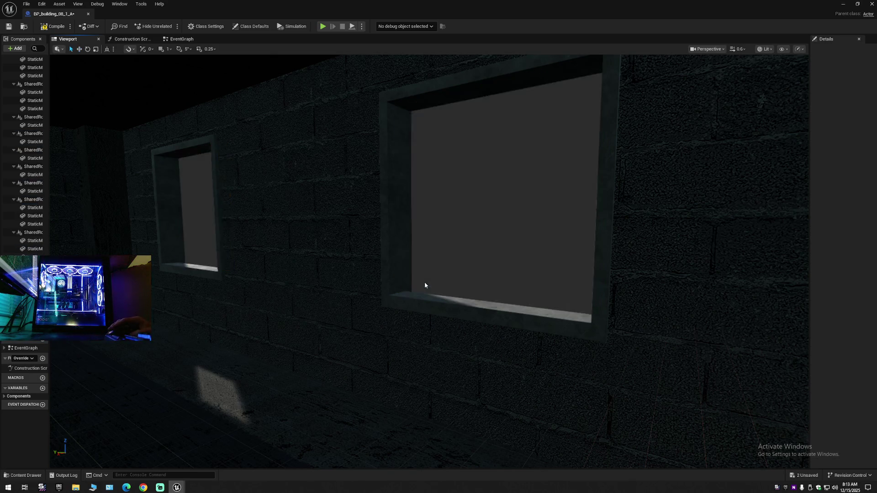
mouse_move(428, 281)
mouse_down()
mouse_move(265, 285)
mouse_move(427, 280)
mouse_up()
Select a window frame, another window's glass and the near left window, then clear the selection
click(368, 254)
mouse_move(363, 250)
mouse_down()
mouse_move(473, 262)
mouse_move(501, 236)
mouse_move(493, 227)
mouse_move(504, 255)
mouse_move(319, 317)
mouse_up()
click(485, 205)
click(316, 315)
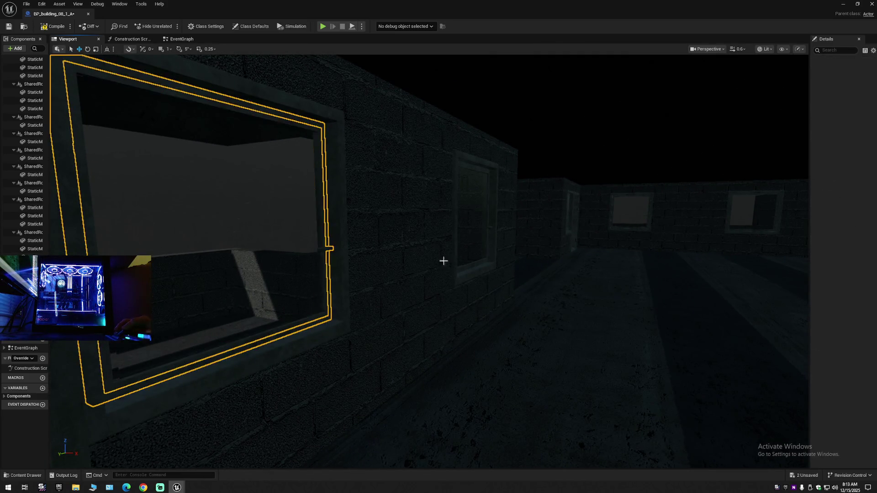
mouse_move(472, 251)
mouse_down()
mouse_move(482, 229)
mouse_move(495, 278)
mouse_up()
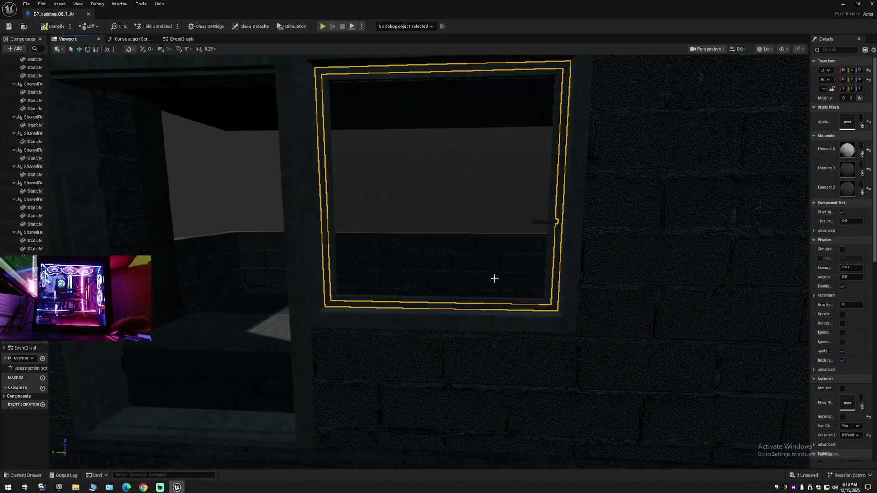
click(450, 261)
Select a window mesh, then two close-up window frames further along
mouse_move(448, 256)
mouse_down()
mouse_move(420, 311)
mouse_move(397, 324)
mouse_move(428, 280)
mouse_move(411, 320)
mouse_up()
click(405, 279)
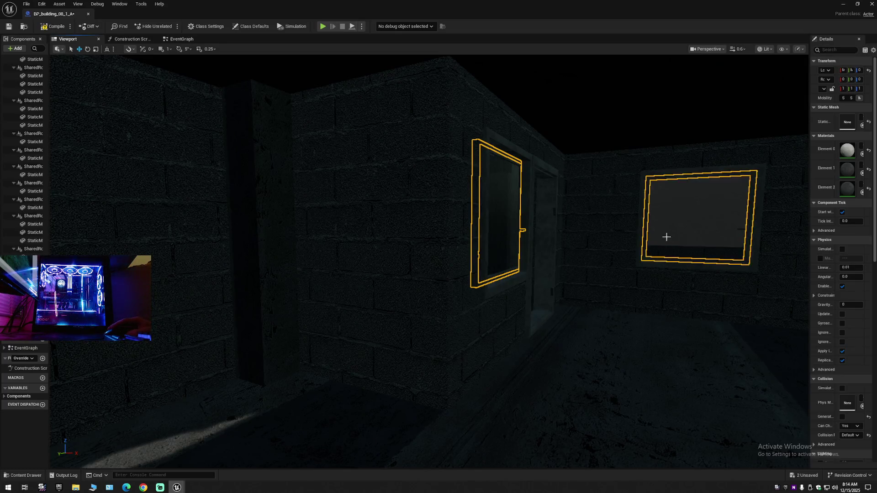
drag(682, 285, 688, 286)
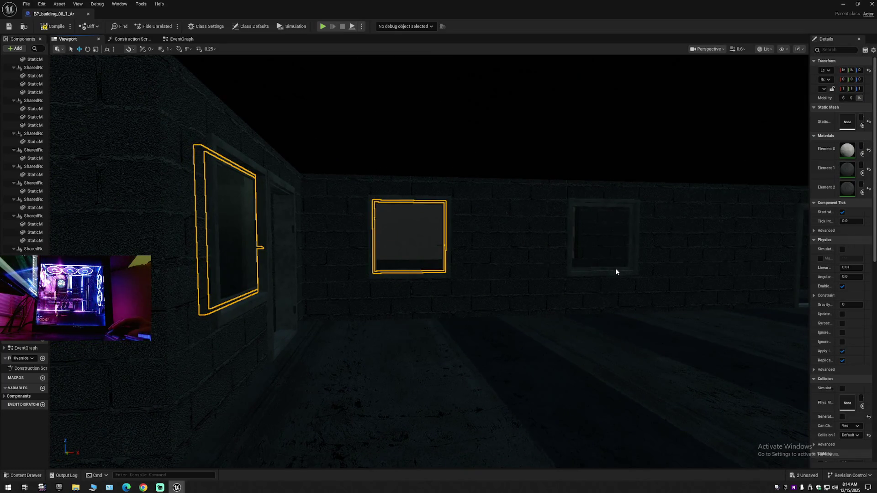
drag(688, 286, 672, 233)
drag(499, 309, 455, 303)
click(463, 300)
scroll(431, 260, down, 4)
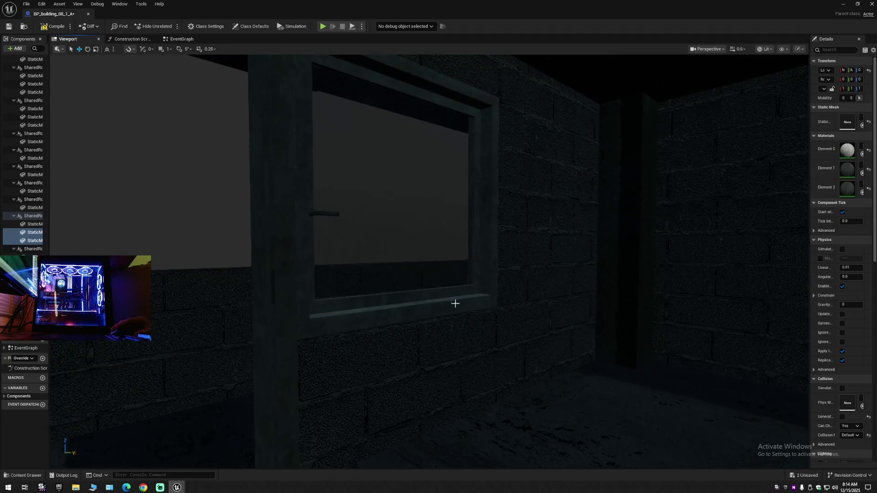
click(432, 301)
Move into the building and select two wall windows together
drag(421, 268, 421, 268)
mouse_move(423, 325)
mouse_down()
mouse_move(387, 334)
mouse_move(431, 337)
mouse_up()
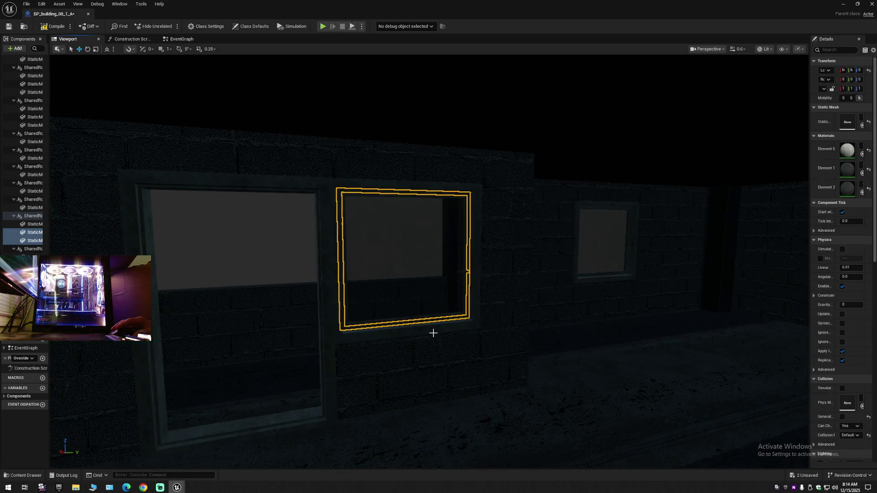
mouse_move(426, 336)
mouse_down()
mouse_move(416, 324)
mouse_move(367, 330)
mouse_up()
click(379, 285)
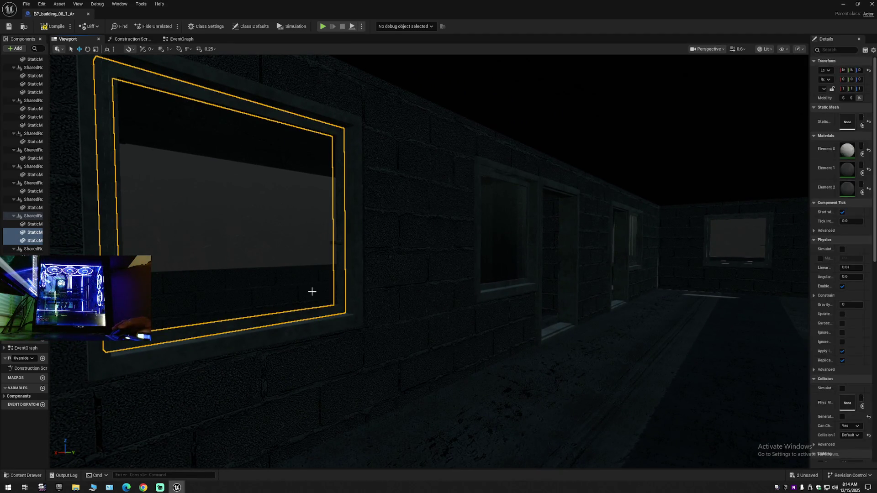
ctrl+click(488, 265)
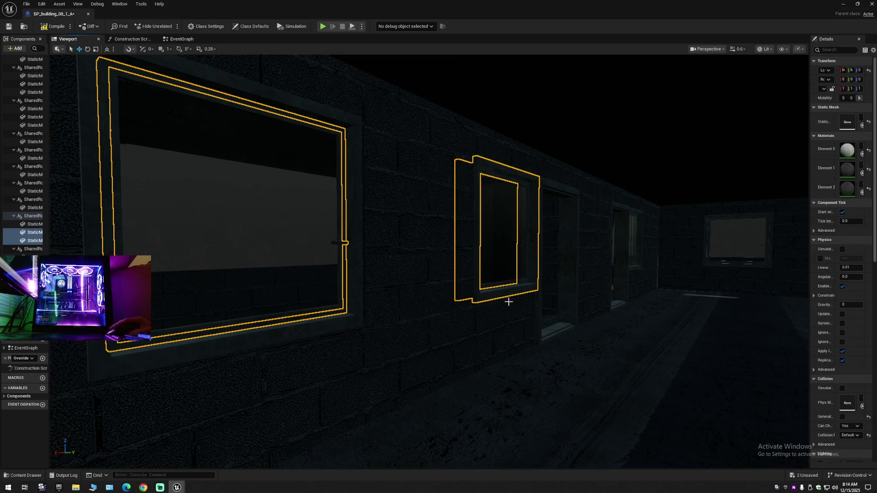
Undo the accidental window move and sash tilt, framing the view on the window
key(ctrl+z)
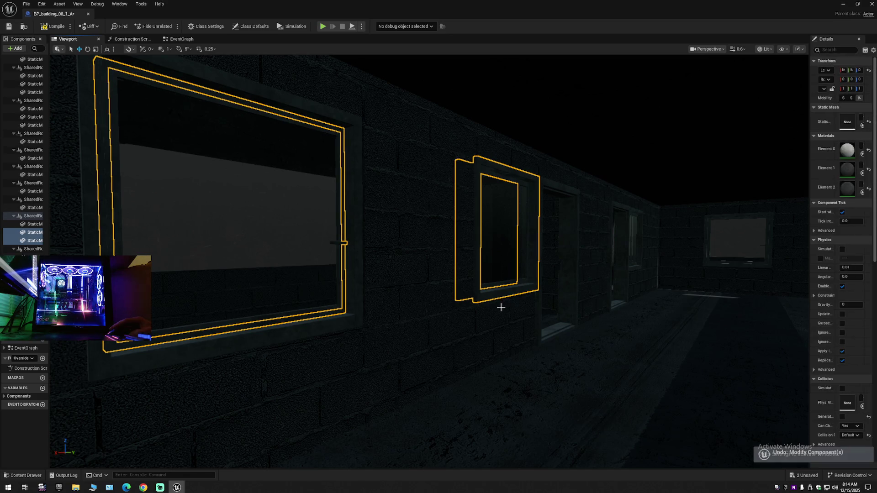
key(f)
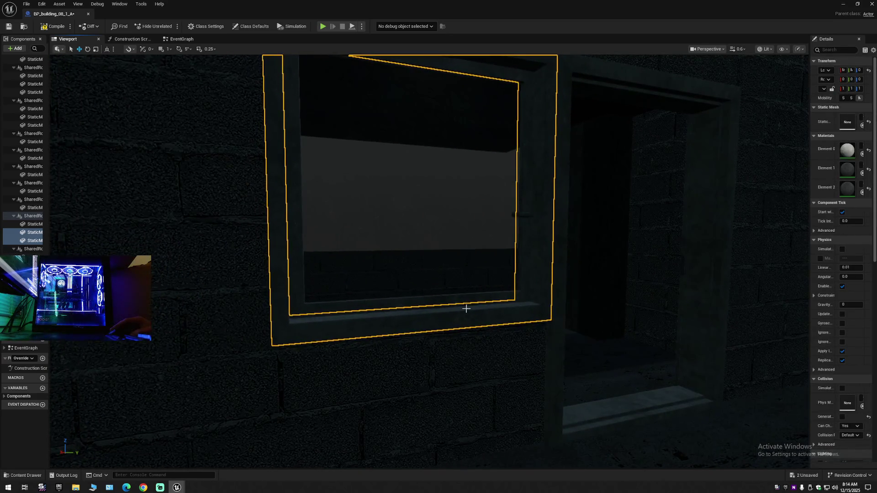
key(Escape)
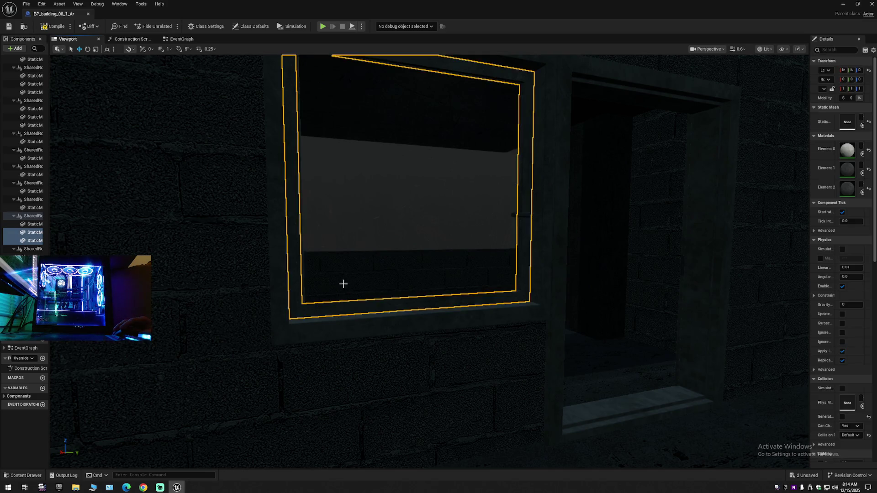
key(ctrl+z)
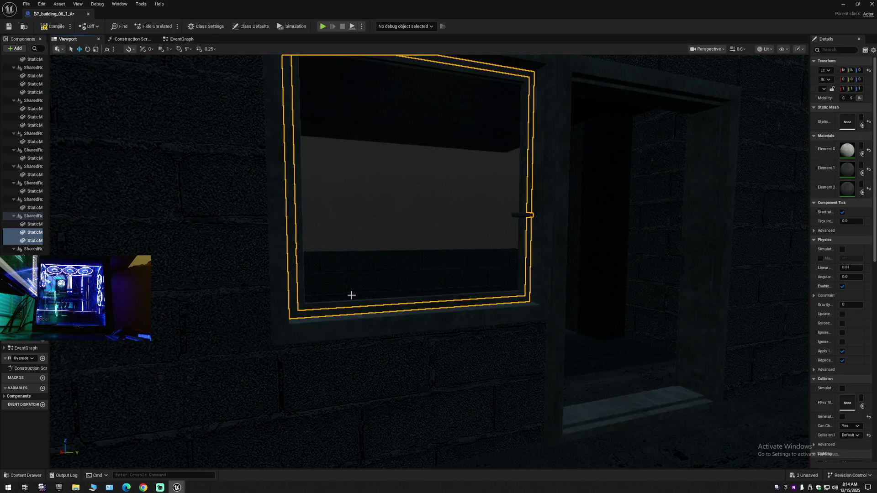
key(Escape)
Fly toward the wall and select the window frame plus the right-hand window
drag(385, 311, 366, 283)
drag(390, 319, 386, 311)
click(391, 320)
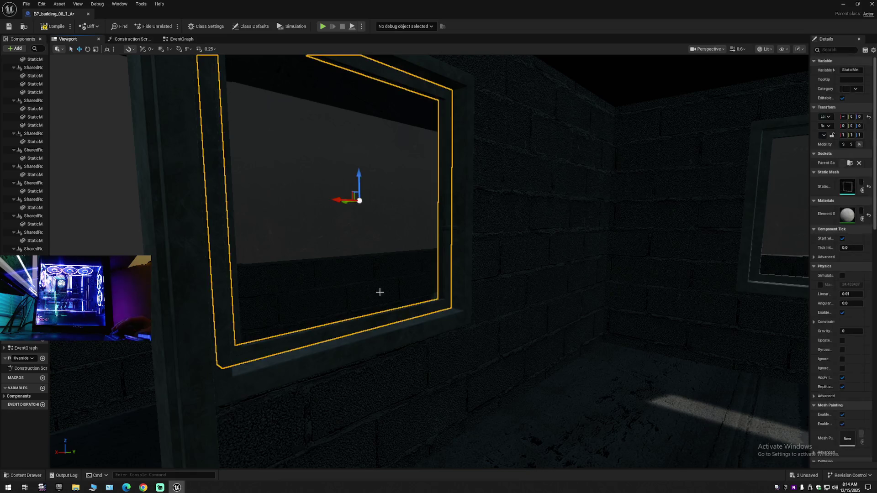
click(754, 281)
drag(695, 305, 676, 334)
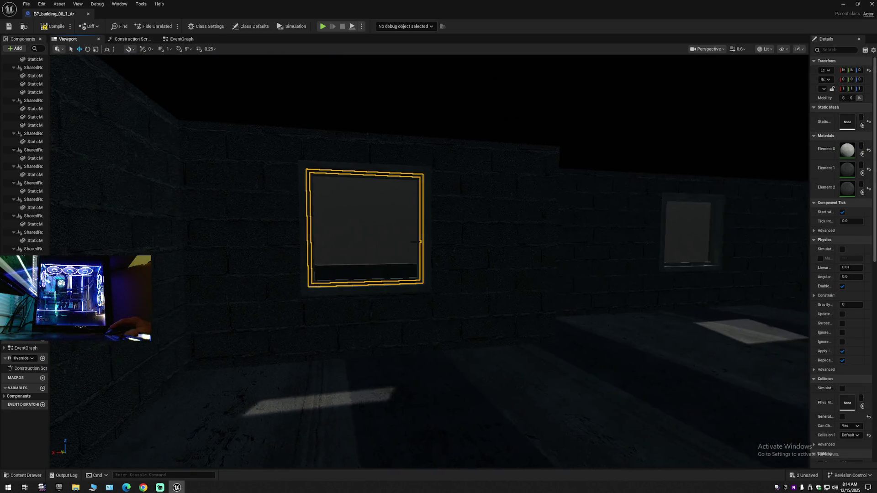
ctrl+click(677, 265)
Swing right to the left window, select its frame, then clear the selection
drag(429, 274, 517, 292)
mouse_move(459, 309)
mouse_down()
mouse_move(459, 297)
mouse_move(459, 309)
mouse_move(492, 317)
mouse_up()
click(441, 311)
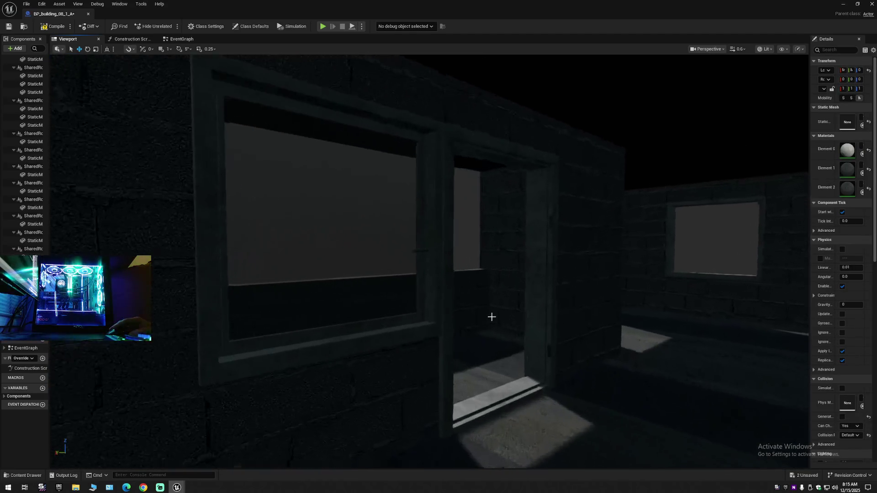
click(380, 310)
mouse_move(399, 314)
mouse_down()
mouse_move(430, 328)
mouse_move(422, 328)
mouse_up()
click(419, 329)
Turn along the walls, selecting each window frame passed
click(459, 264)
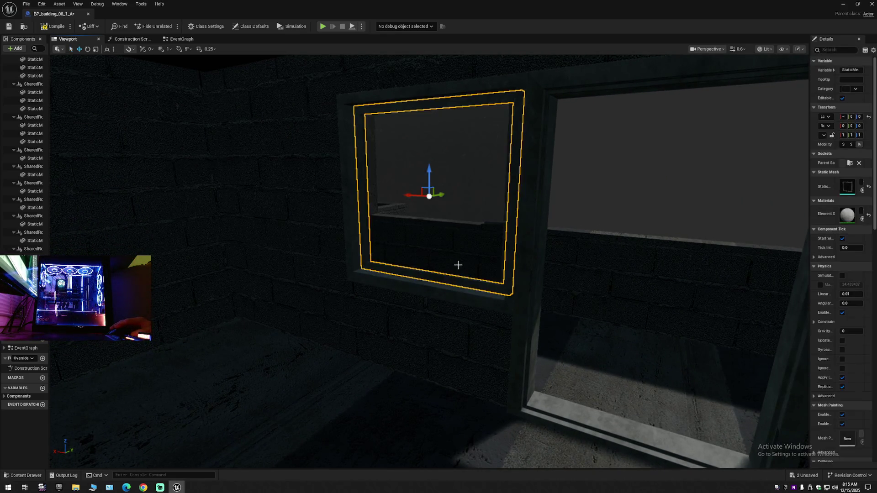
drag(470, 310, 421, 315)
click(371, 279)
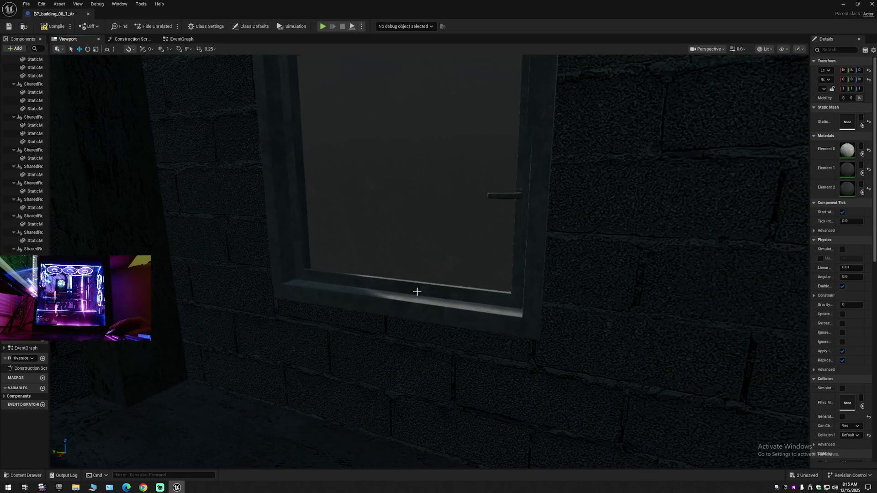
drag(425, 267, 358, 292)
click(350, 286)
Select the large window and the middle wall window, then another brick-wall window
drag(372, 192, 372, 191)
drag(261, 344, 261, 343)
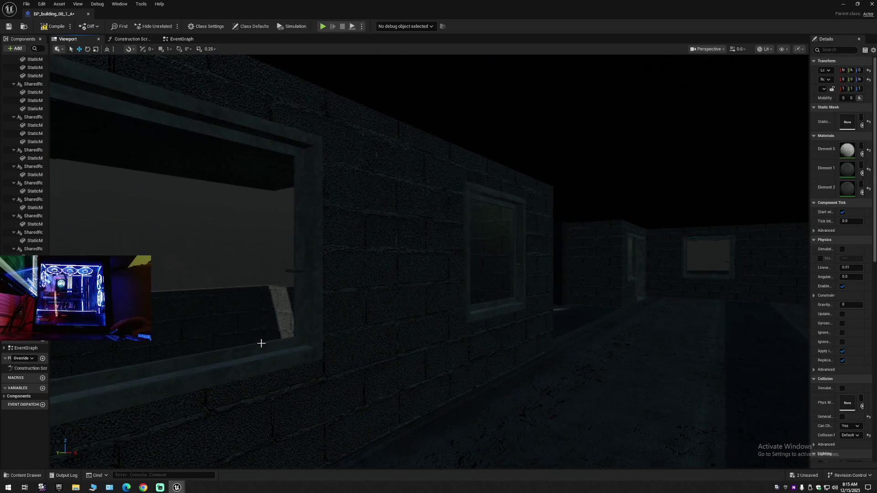
click(259, 351)
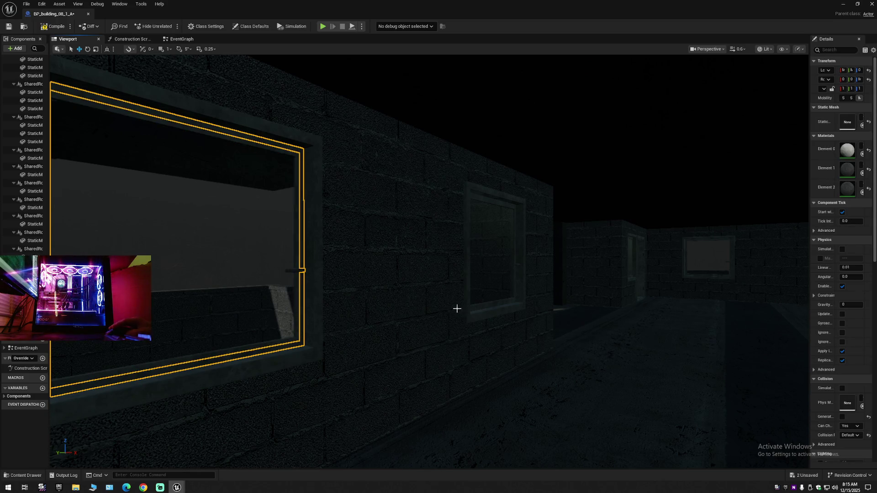
ctrl+click(476, 290)
drag(483, 319, 484, 319)
drag(435, 307, 435, 307)
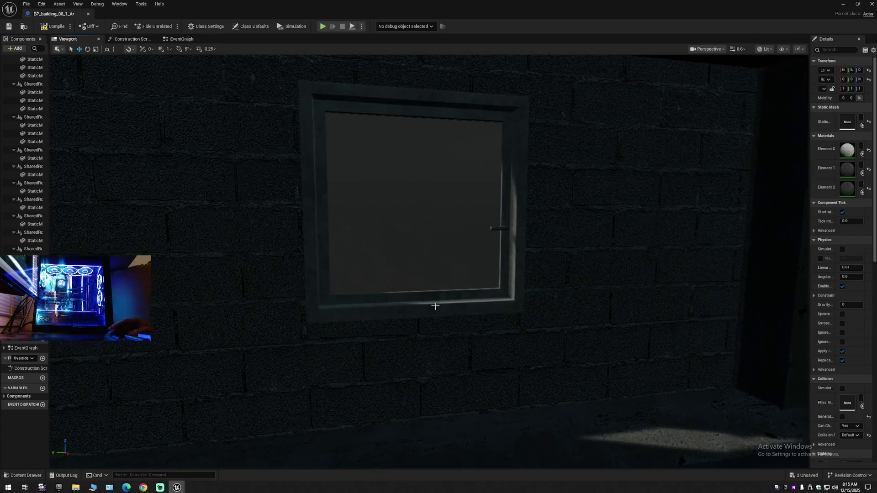
click(424, 302)
Select windows near the room corner, then fly close to the right window
drag(505, 229, 506, 229)
drag(352, 325, 352, 325)
click(301, 296)
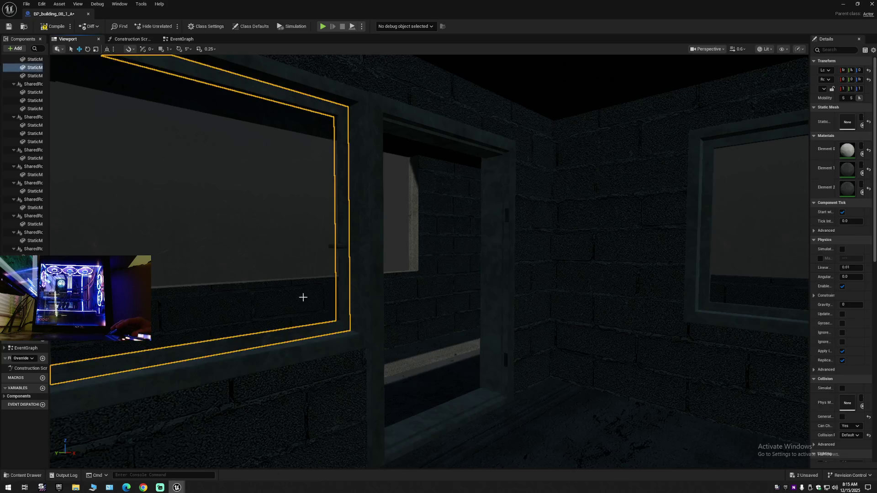
drag(413, 349, 413, 348)
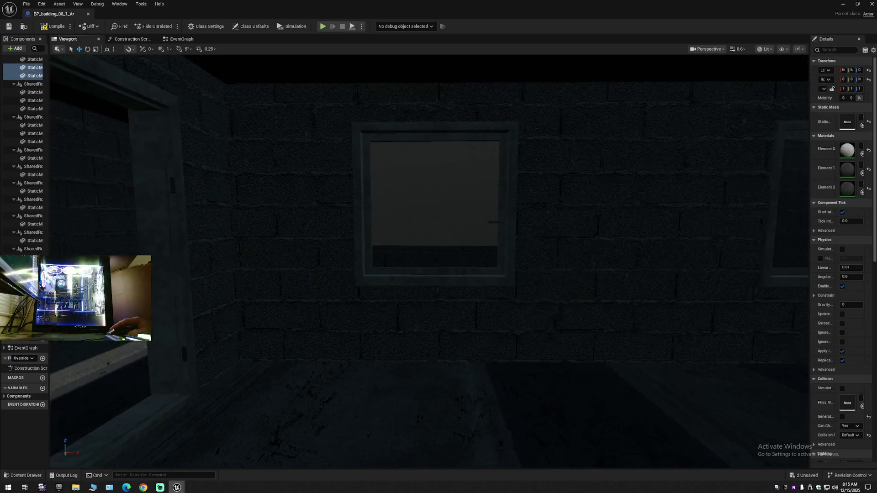
click(439, 273)
drag(468, 292, 468, 291)
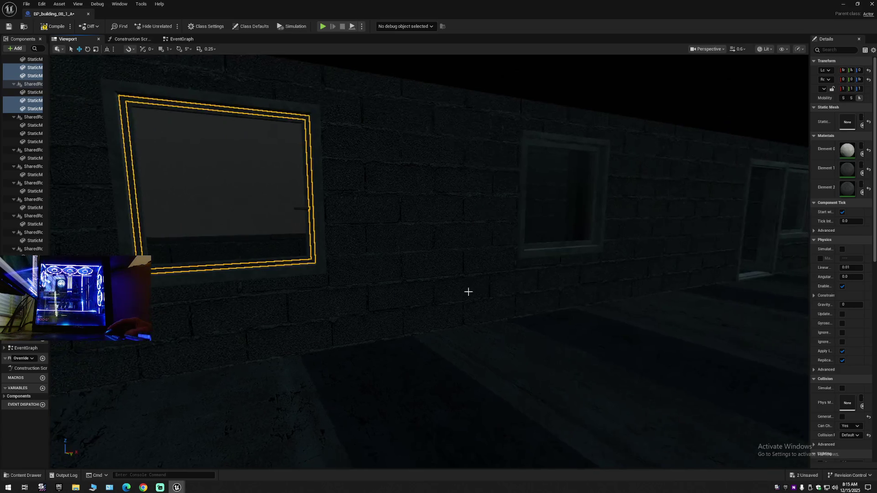
drag(507, 329, 507, 329)
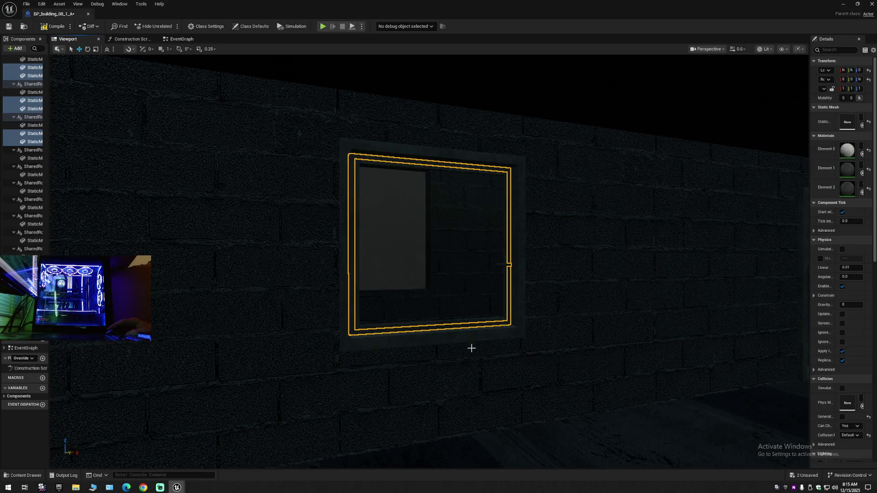
key(Escape)
Select the large window frame with the smaller window, then the corner's two window frames
drag(467, 358, 467, 357)
drag(314, 340, 314, 340)
click(273, 320)
click(281, 294)
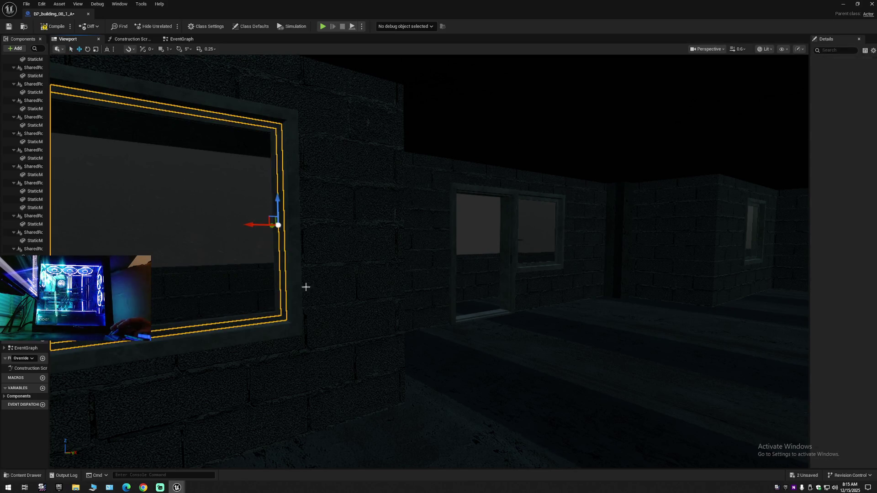
ctrl+click(533, 264)
drag(518, 325, 517, 325)
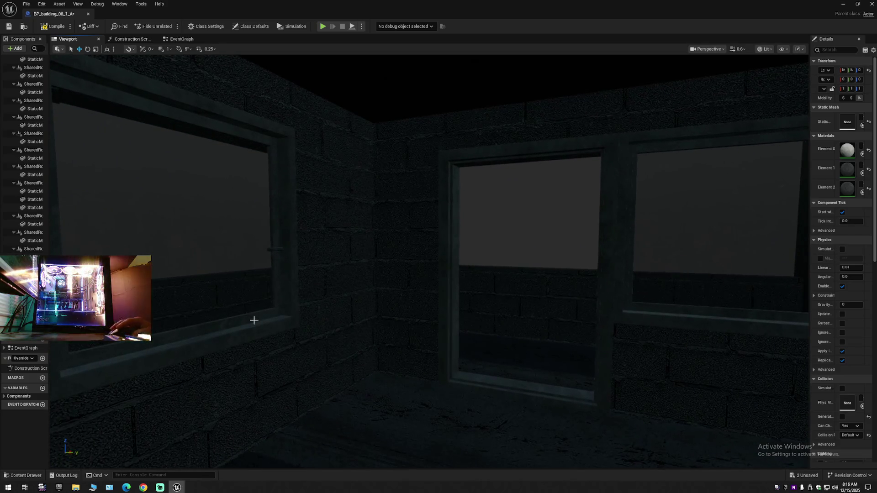
click(248, 319)
ctrl+click(660, 286)
Select the window on the long wall, fly to it, then clear the selection
drag(585, 361, 585, 361)
drag(386, 356, 387, 355)
click(304, 309)
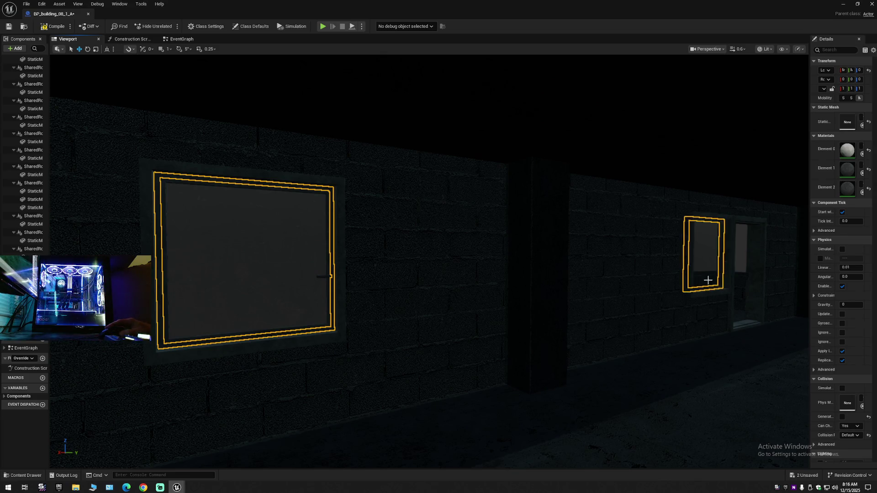
drag(304, 308, 304, 308)
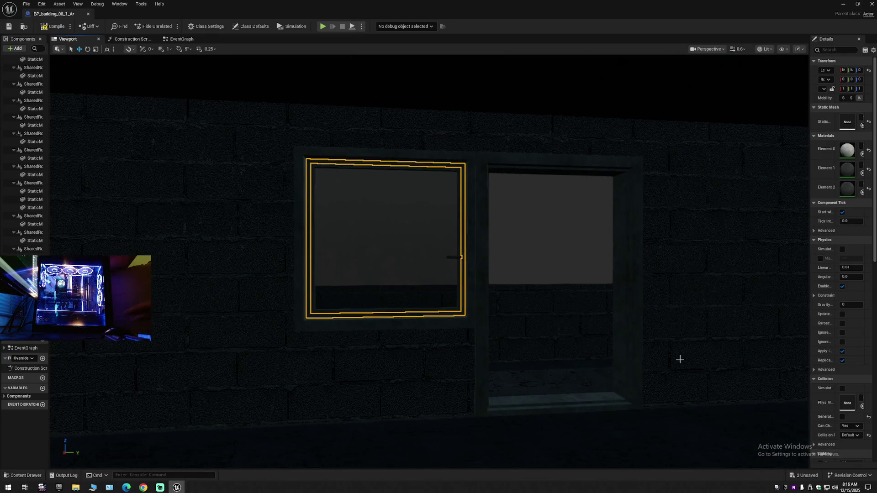
click(574, 384)
Inside the building, select the left and right window frames on the inner wall
drag(574, 384, 574, 383)
drag(374, 384, 374, 385)
click(271, 333)
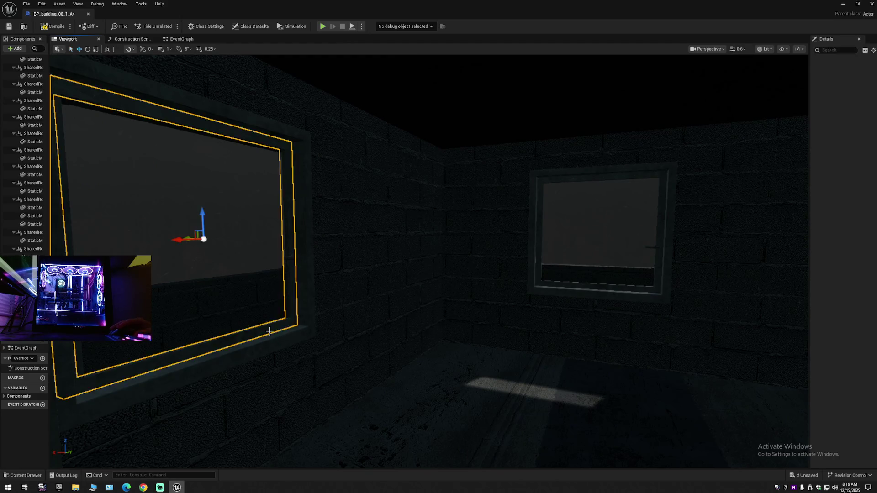
ctrl+click(548, 284)
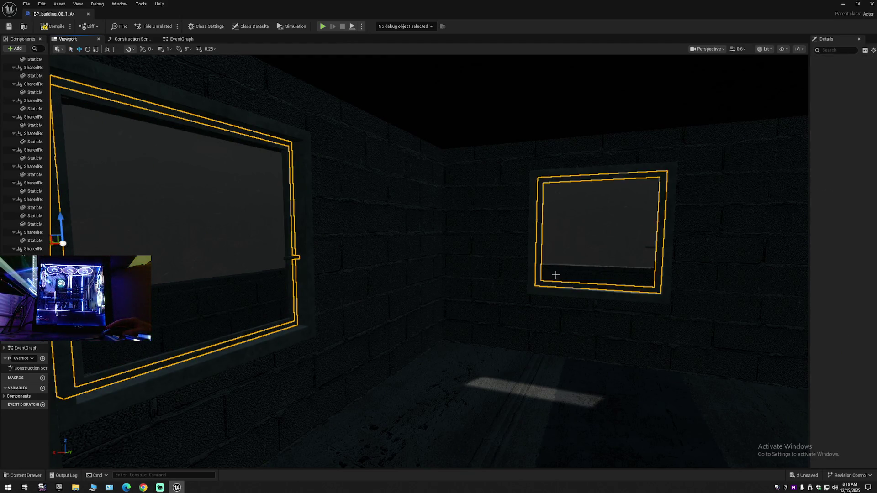
drag(548, 284, 548, 285)
Fly closer to the room's windows and pick the large left window frame
drag(372, 324, 358, 304)
click(368, 332)
drag(368, 346, 368, 345)
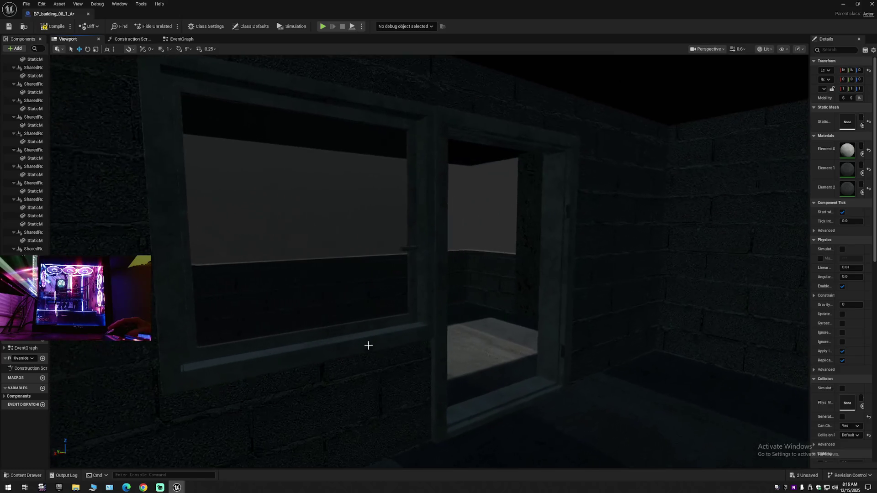
click(333, 336)
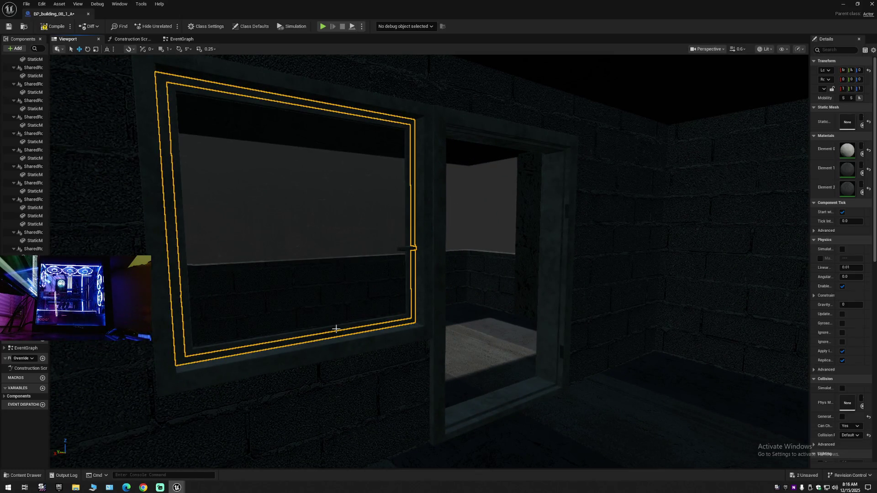
click(340, 352)
drag(352, 357, 352, 356)
drag(410, 349, 410, 349)
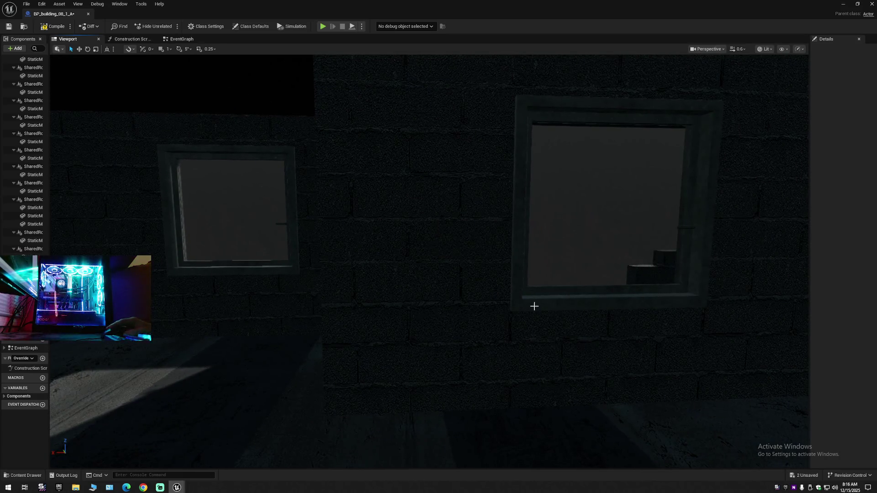
click(539, 271)
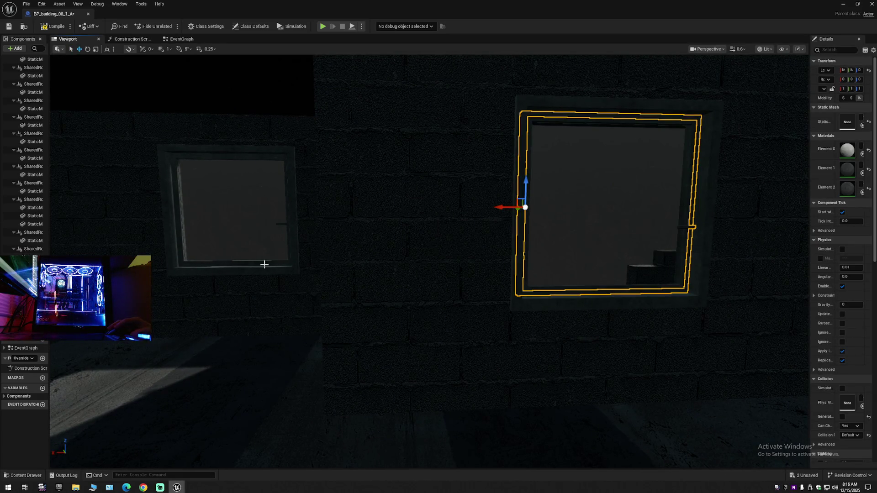
drag(281, 277, 273, 286)
click(280, 283)
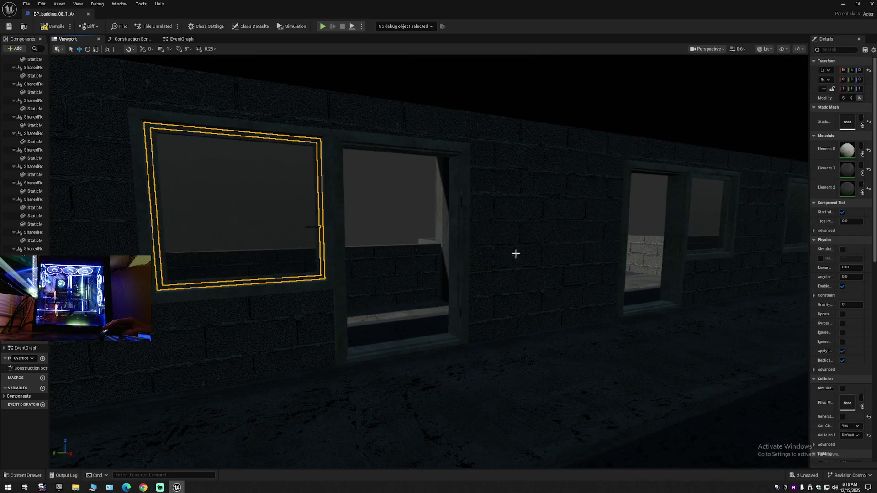
ctrl+click(695, 242)
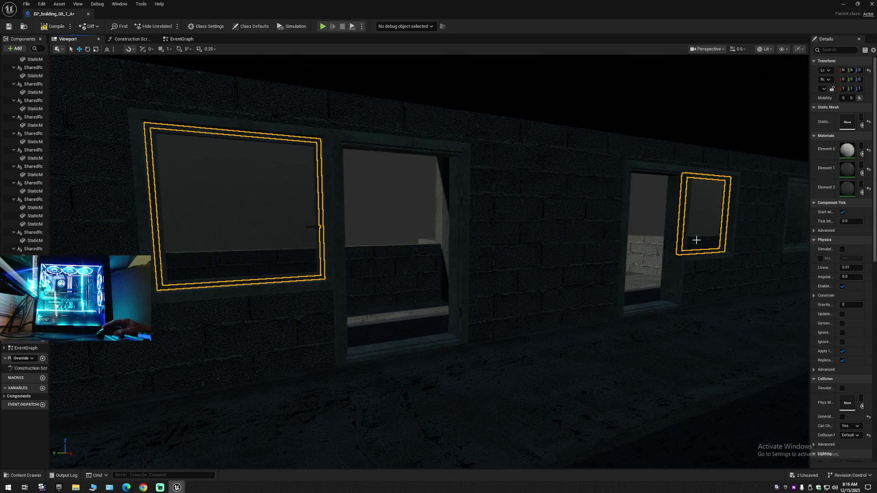
drag(658, 302, 657, 302)
drag(542, 289, 542, 290)
click(446, 264)
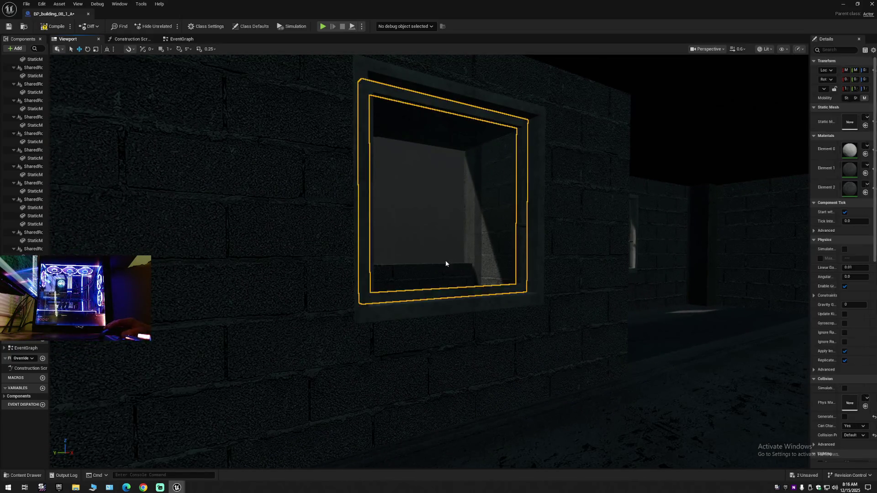
mouse_move(478, 290)
mouse_down()
mouse_move(457, 311)
mouse_move(478, 332)
mouse_move(440, 329)
mouse_up()
click(455, 311)
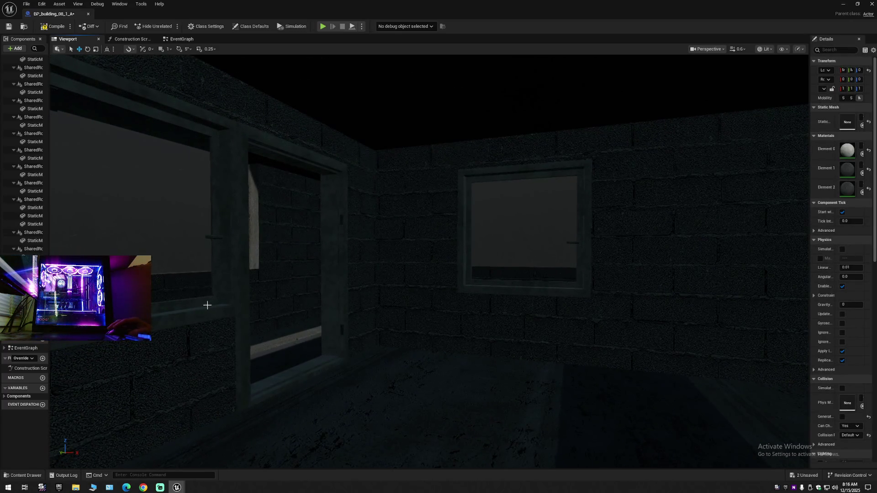
click(190, 282)
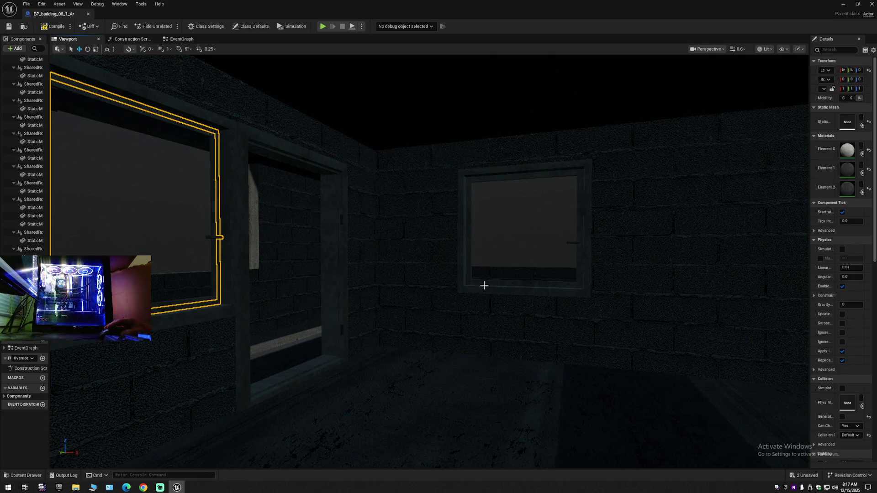
ctrl+click(484, 285)
drag(447, 283, 447, 283)
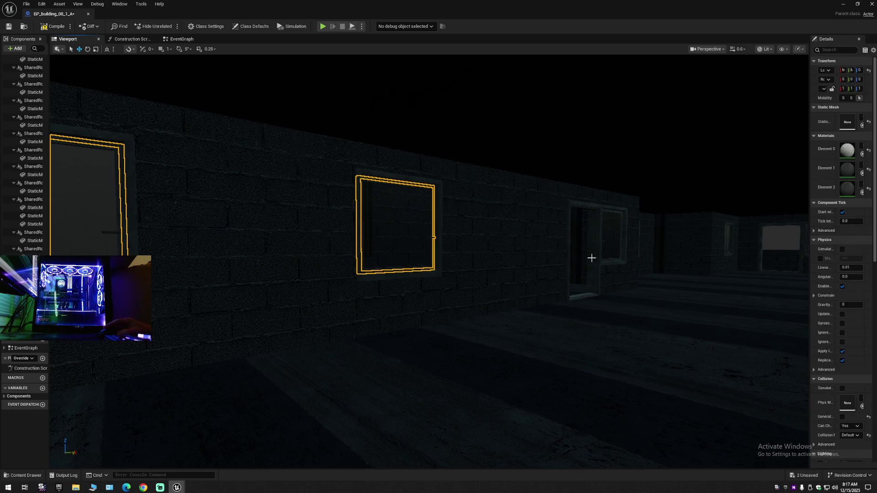
ctrl+click(607, 244)
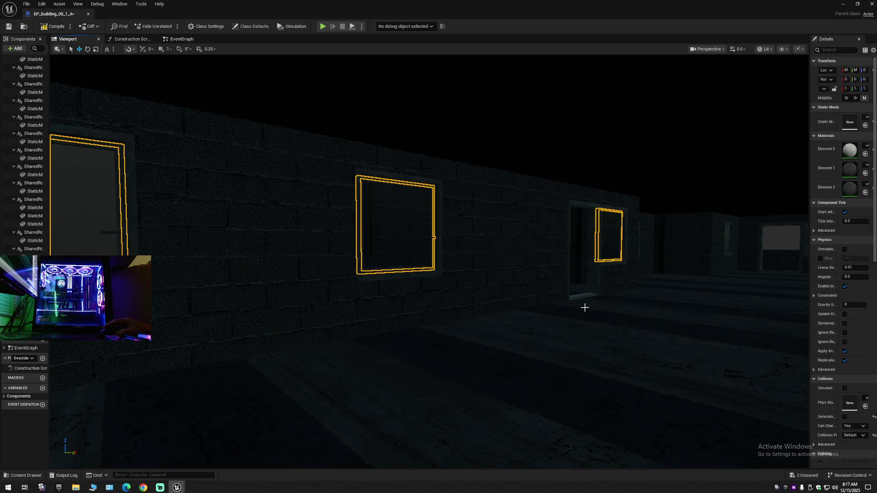
drag(560, 317, 554, 320)
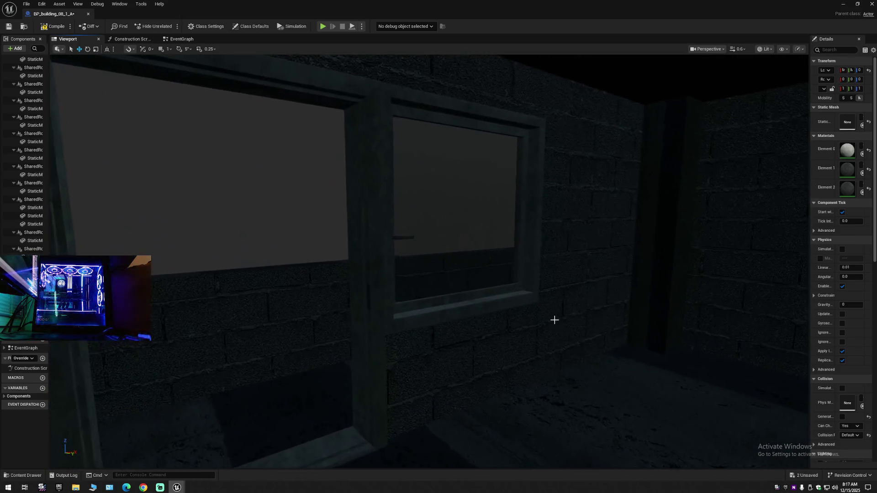
click(475, 265)
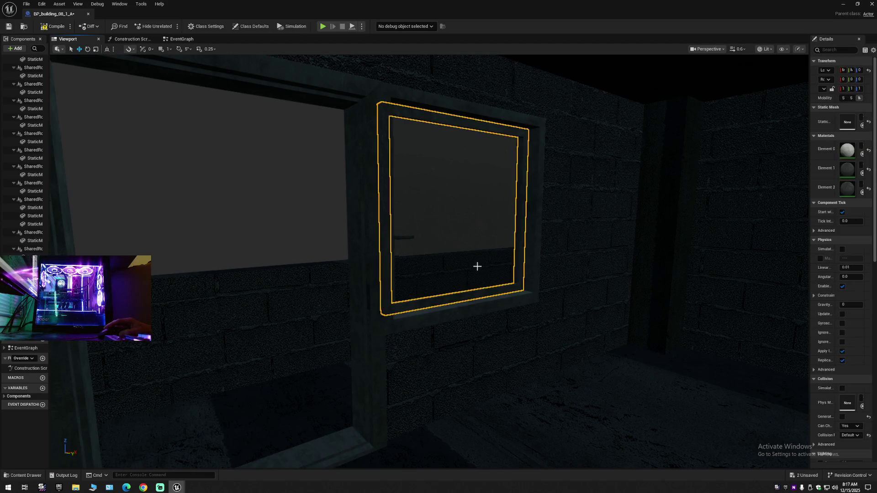
drag(498, 342, 498, 342)
drag(373, 335, 372, 336)
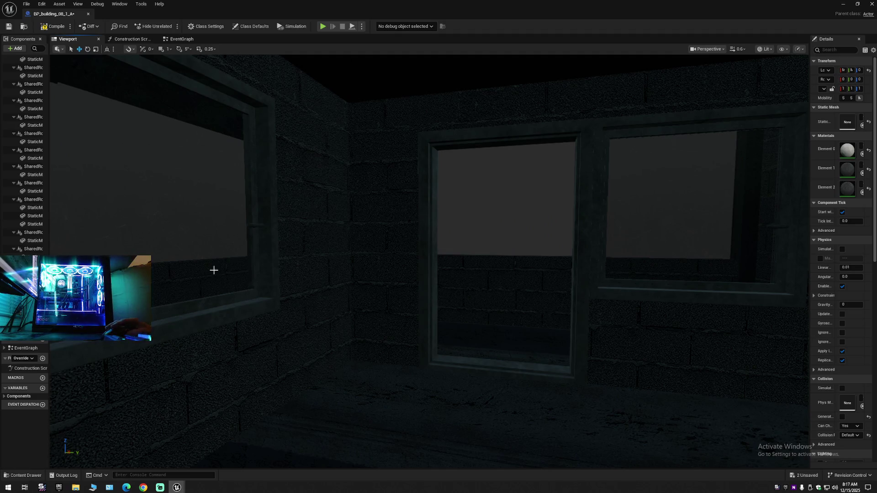
click(178, 313)
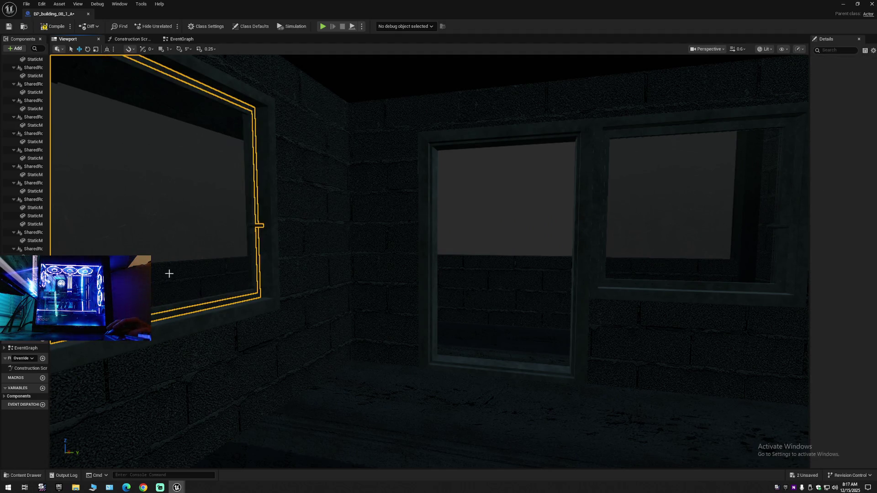
ctrl+click(616, 289)
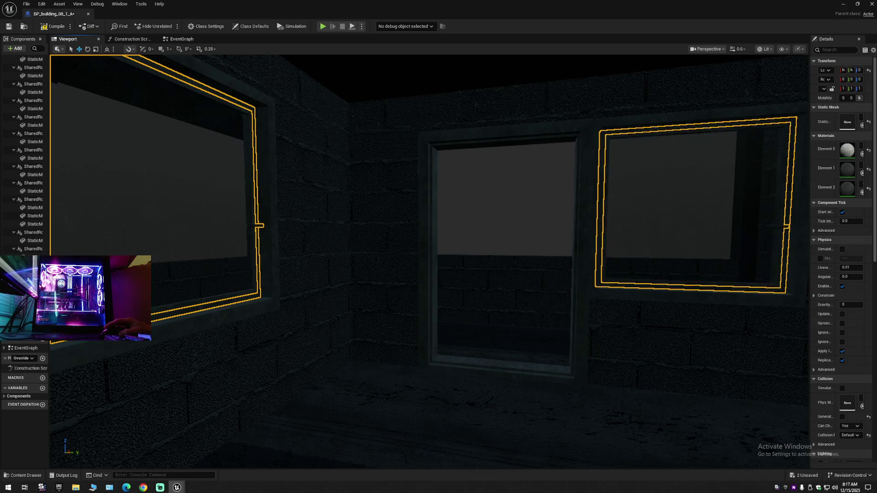
drag(632, 260, 565, 342)
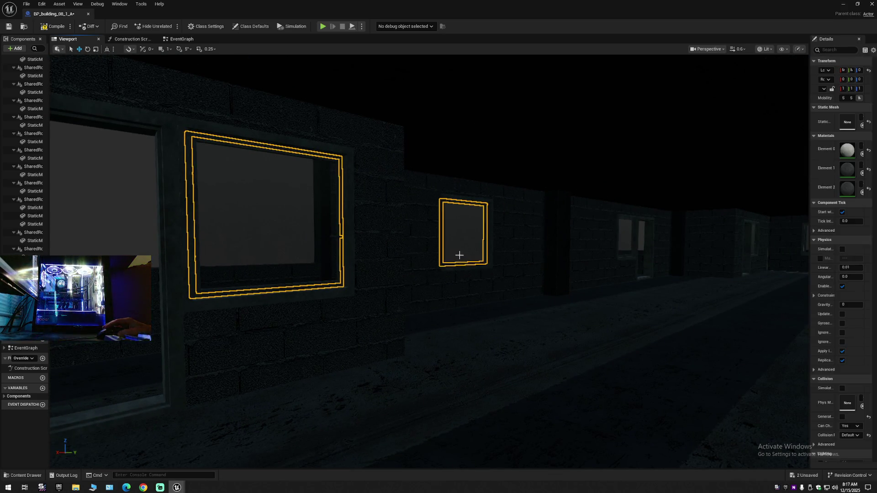
drag(566, 342, 557, 265)
drag(457, 312, 457, 312)
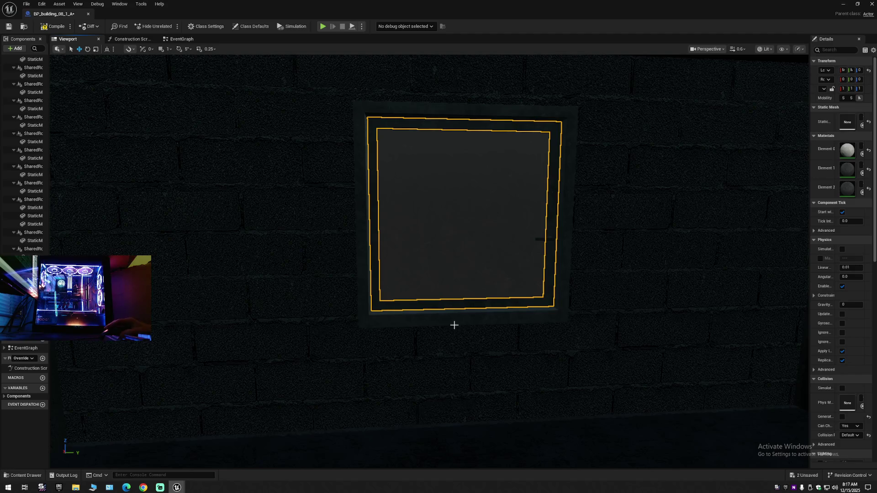
key(Escape)
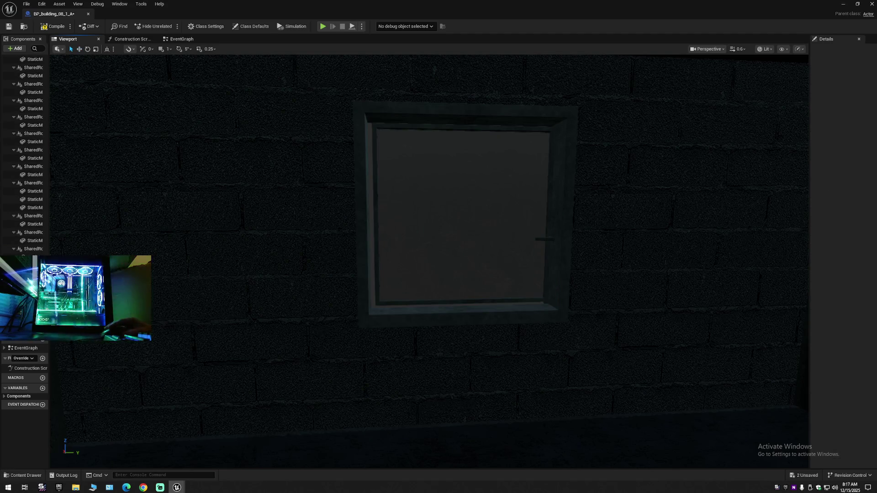
Delete the glass pane inside the square window on the brick wall
click(466, 255)
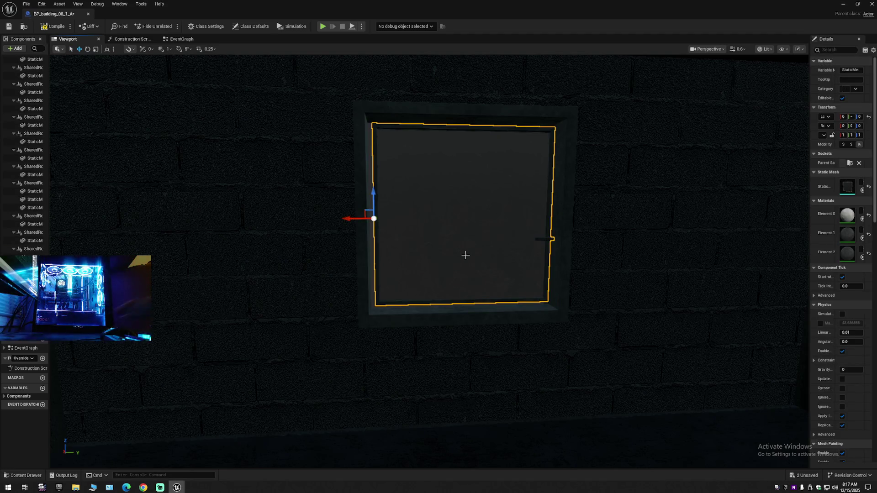
key(Delete)
mouse_move(429, 260)
mouse_down()
mouse_move(338, 258)
mouse_move(324, 275)
mouse_move(360, 304)
mouse_up()
In the long corridor, select the large left and right window frames, then another frame
click(328, 288)
click(258, 328)
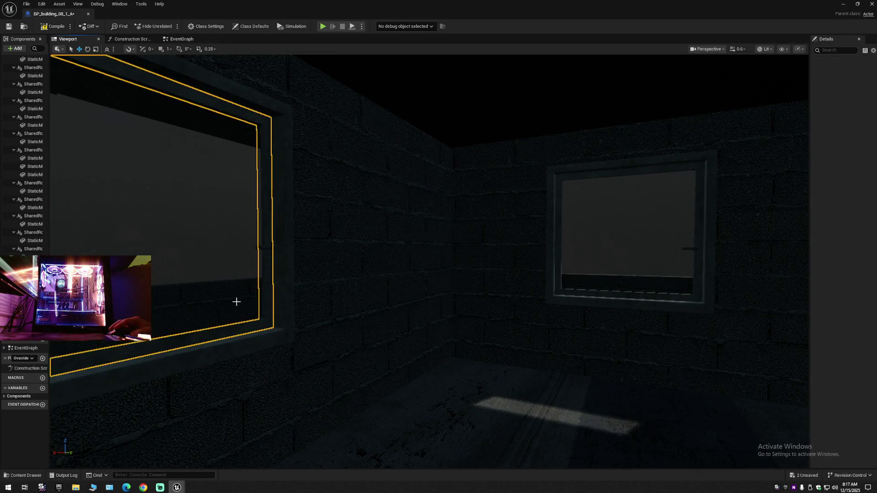
ctrl+click(568, 296)
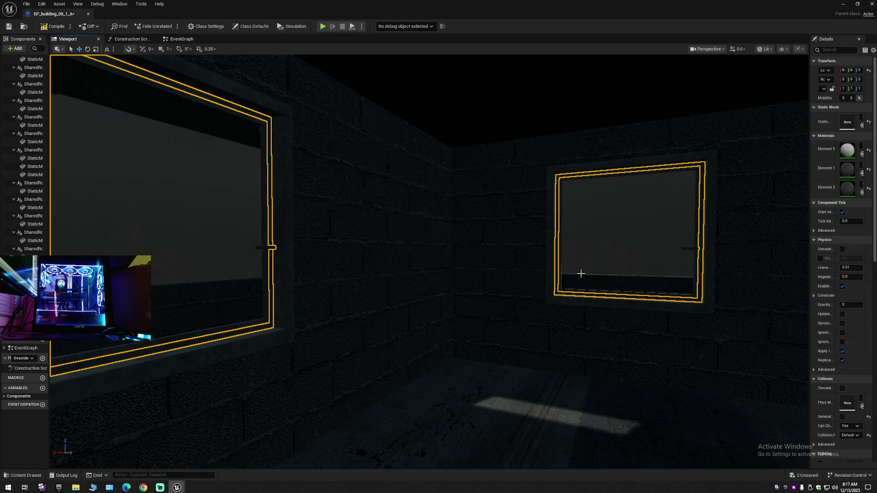
click(571, 276)
mouse_move(561, 276)
mouse_down()
mouse_move(577, 284)
mouse_move(499, 279)
mouse_up()
click(313, 277)
Check the next wall's window frame, then select the right pane by the cross-shaped hole
drag(294, 251, 256, 242)
mouse_move(381, 316)
mouse_down()
mouse_move(381, 297)
mouse_move(381, 316)
mouse_up()
click(378, 318)
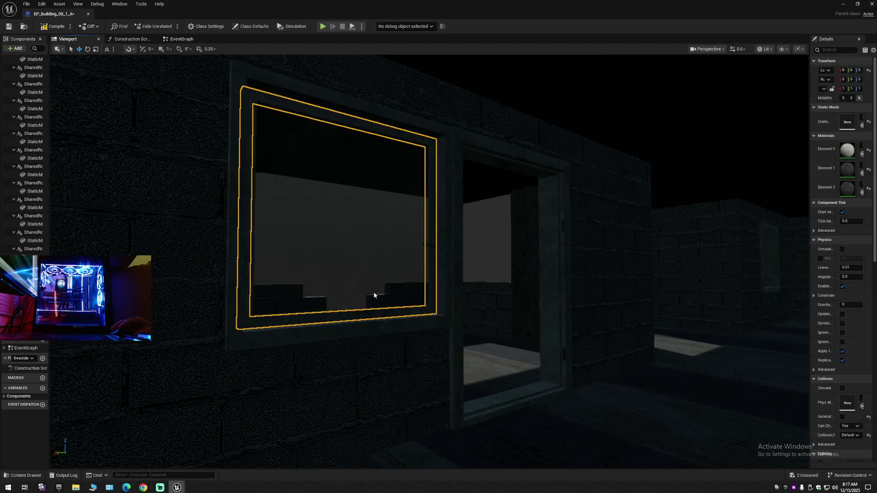
click(400, 313)
drag(422, 318, 361, 318)
mouse_move(379, 277)
mouse_down()
mouse_move(354, 277)
mouse_move(379, 276)
mouse_move(411, 251)
mouse_up()
click(376, 250)
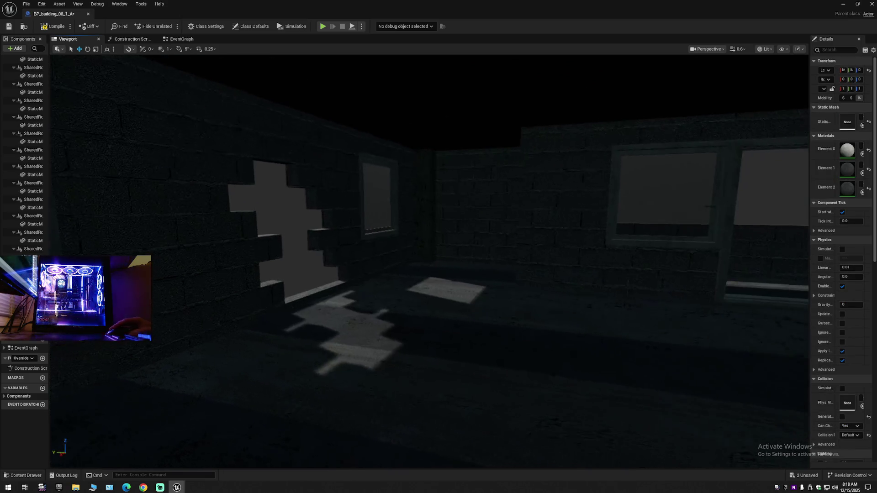
Delete the glass of both windows beside the cross-shaped hole, then pick the next window's mesh
click(369, 219)
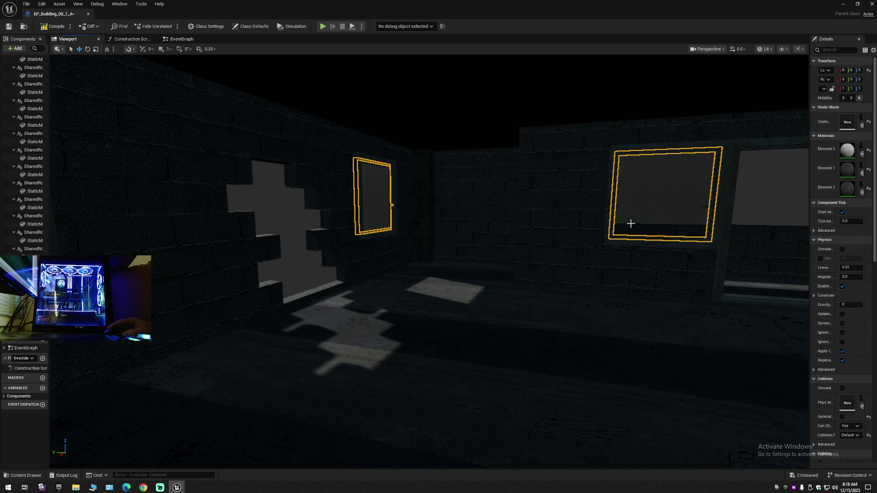
drag(606, 271, 604, 277)
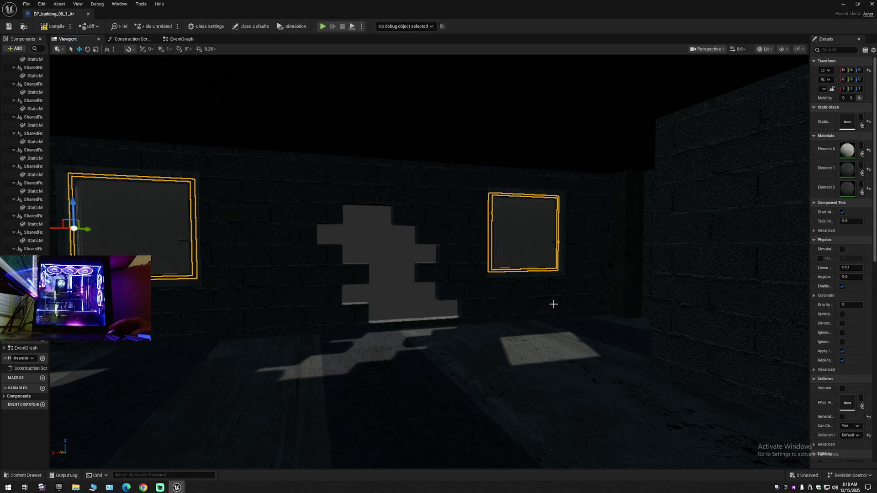
key(Delete)
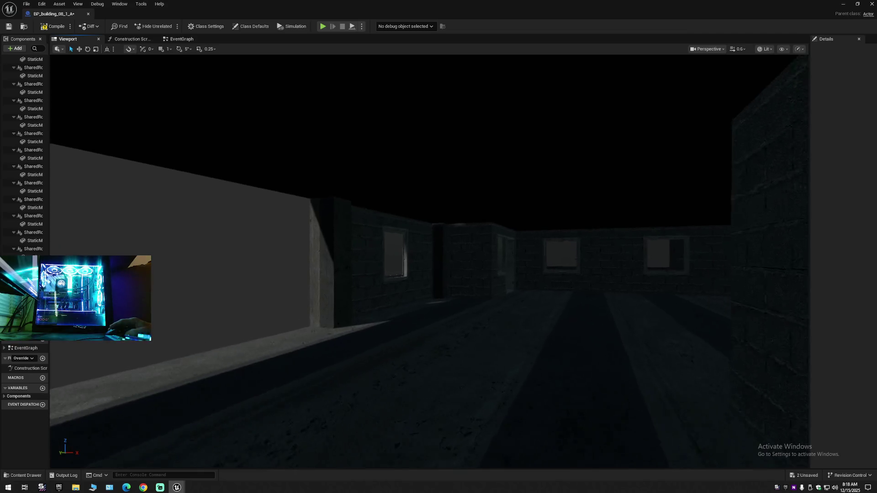
scroll(435, 292, up, 3)
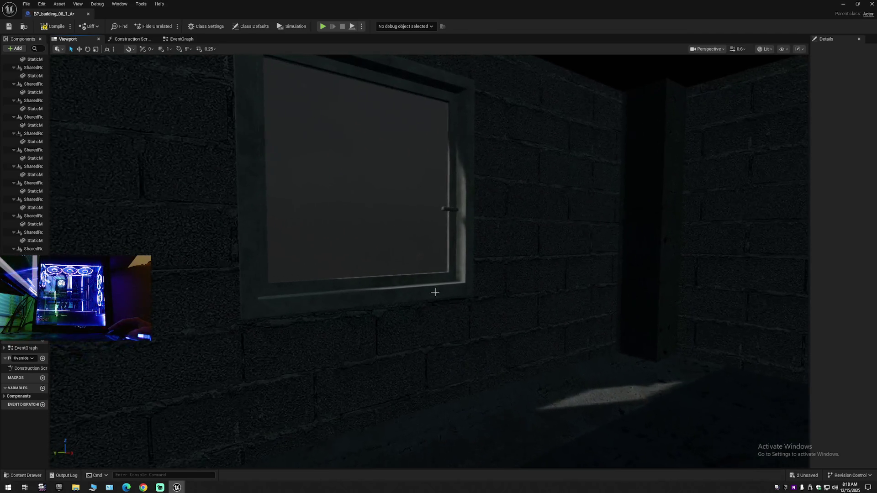
click(362, 260)
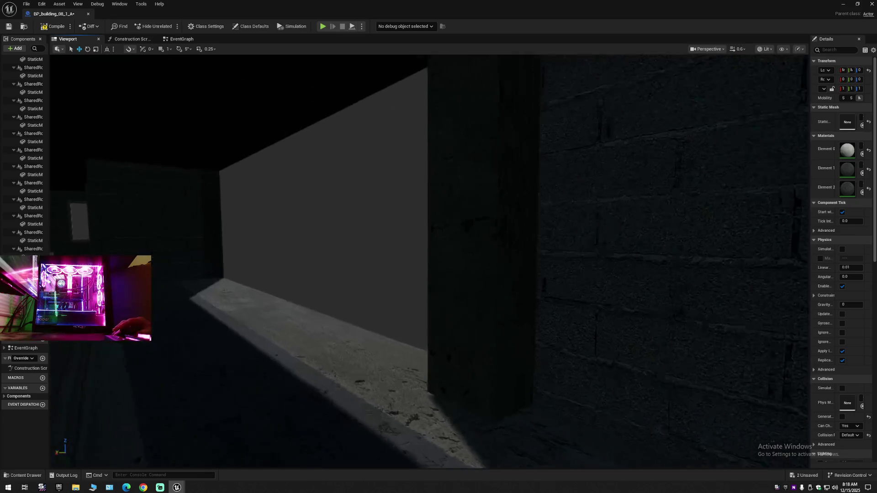
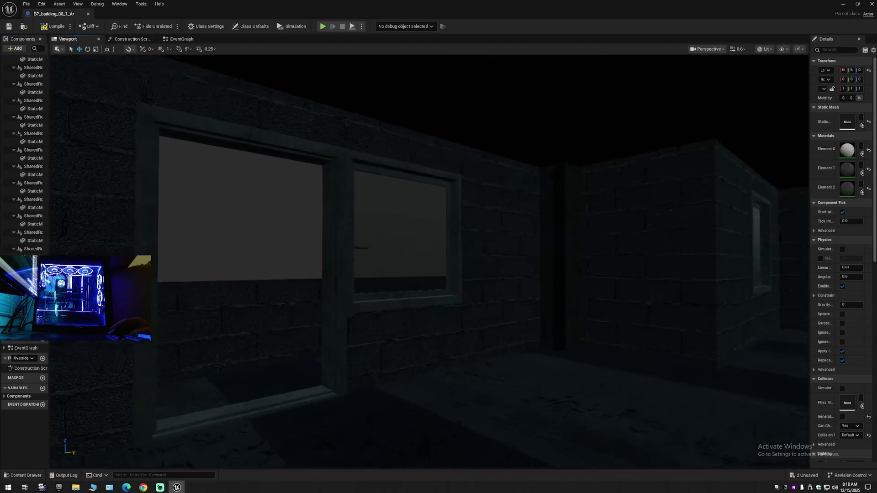
Inspect the windows on BP_building_08_1_A's walls, selecting and framing each in turn
click(393, 311)
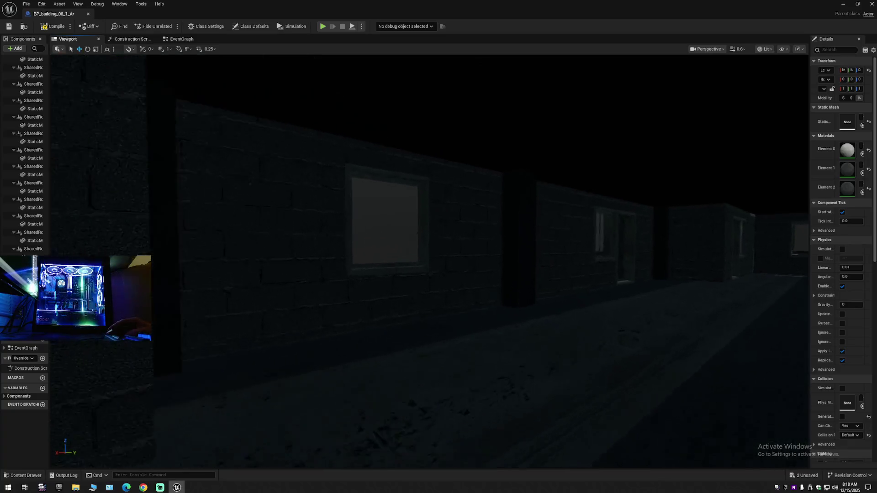
click(329, 285)
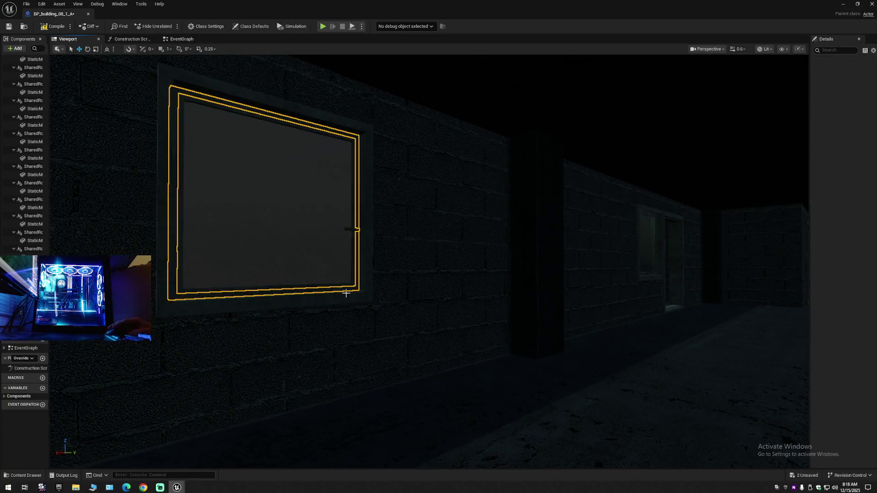
key(f)
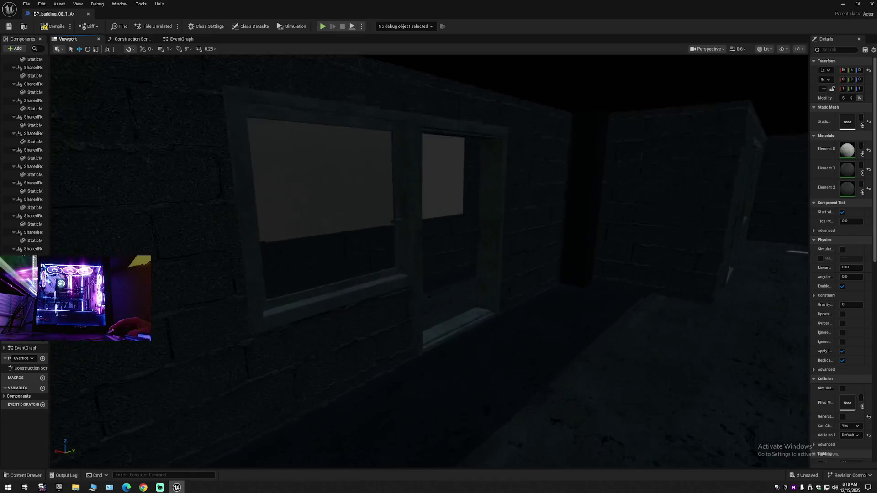
click(331, 258)
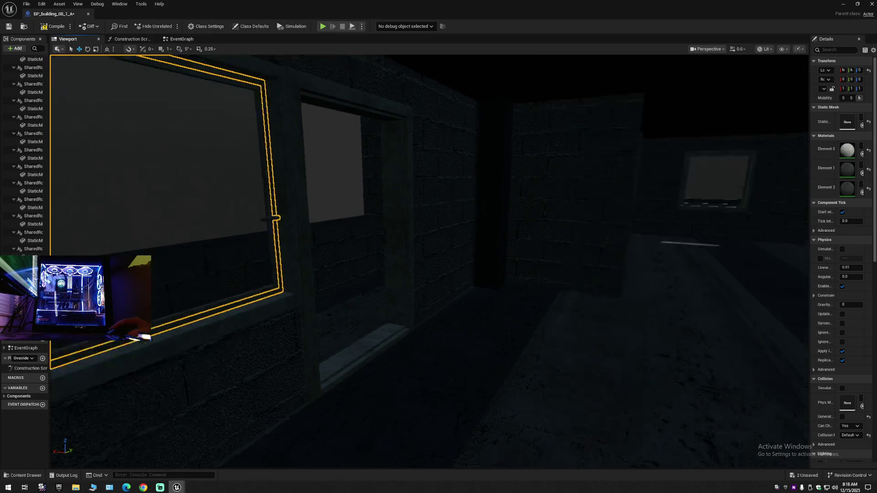
scroll(312, 315, up, 5)
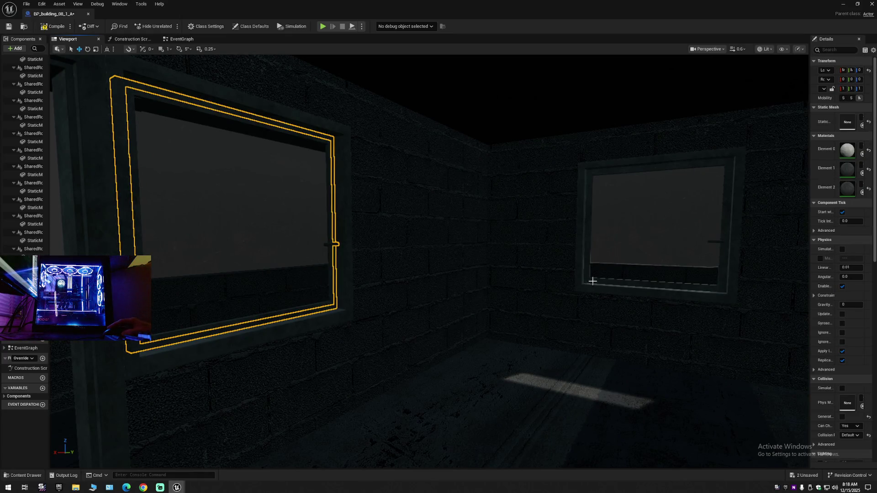
mouse_move(560, 313)
mouse_down()
mouse_move(561, 292)
mouse_move(525, 256)
mouse_move(509, 313)
mouse_up()
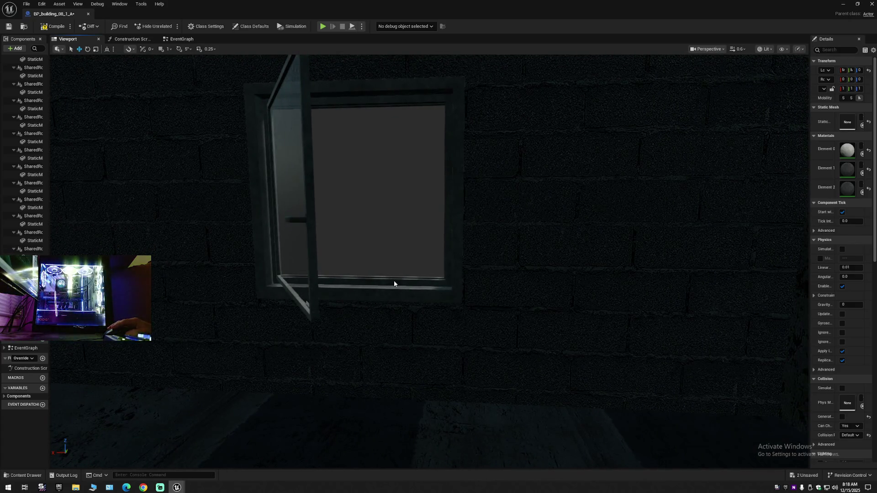
mouse_move(317, 275)
mouse_down()
mouse_move(299, 340)
mouse_move(342, 321)
mouse_up()
click(313, 288)
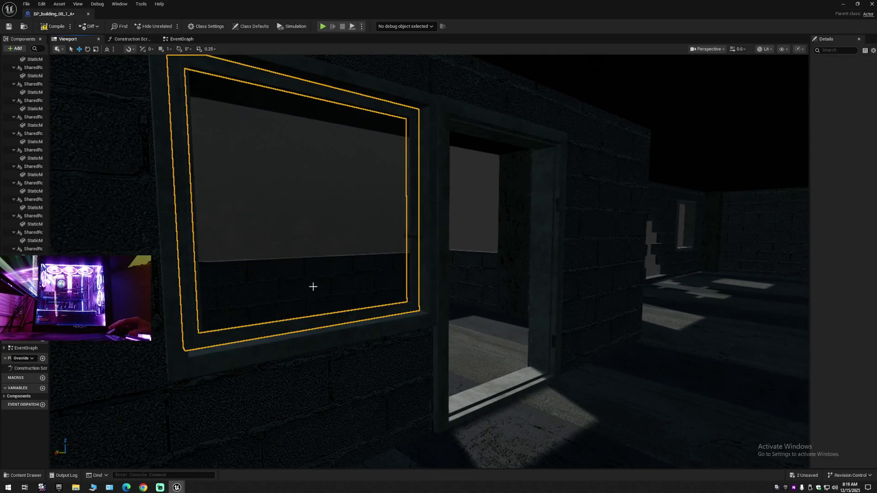
drag(319, 294, 274, 297)
drag(398, 335, 365, 337)
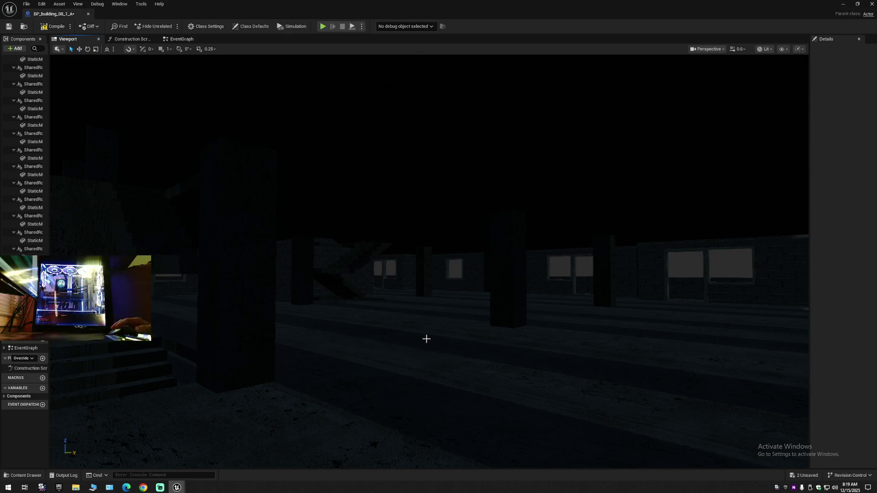
mouse_move(455, 359)
mouse_down()
mouse_move(450, 349)
mouse_move(425, 350)
mouse_move(388, 287)
mouse_up()
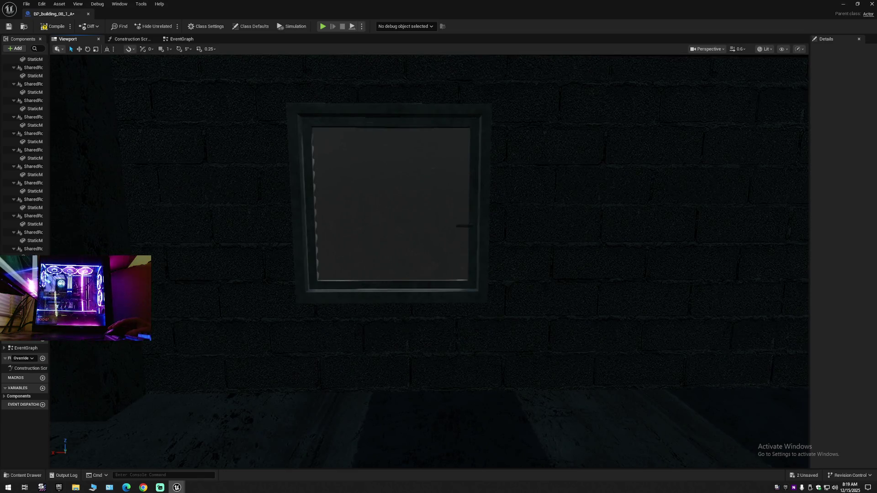
click(388, 260)
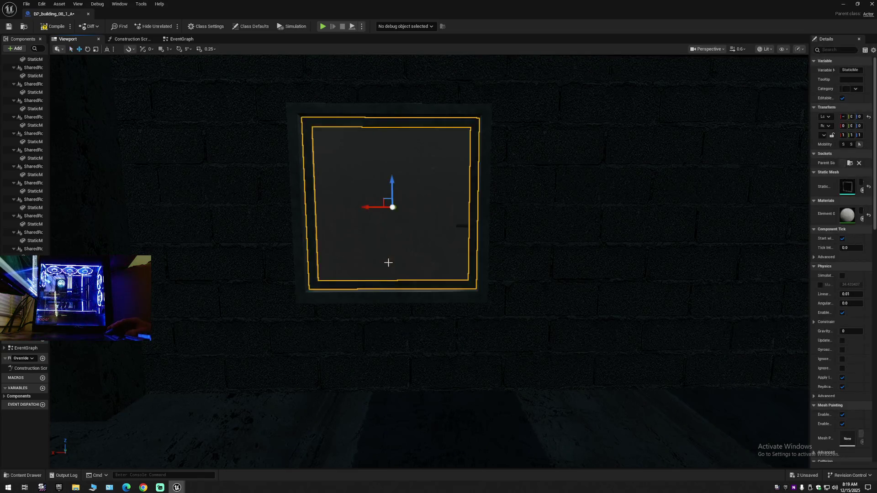
Fly down the pillared corridor toward the stairs to review the remaining windows
drag(448, 321, 445, 320)
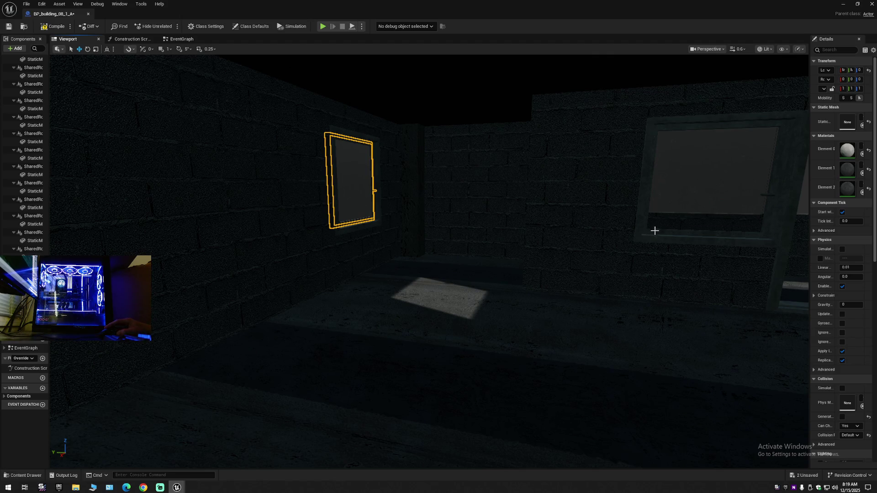
mouse_move(650, 246)
mouse_down()
mouse_move(685, 183)
mouse_move(594, 201)
mouse_move(435, 262)
mouse_move(388, 249)
mouse_move(313, 274)
mouse_up()
scroll(438, 260, up, 2)
click(248, 273)
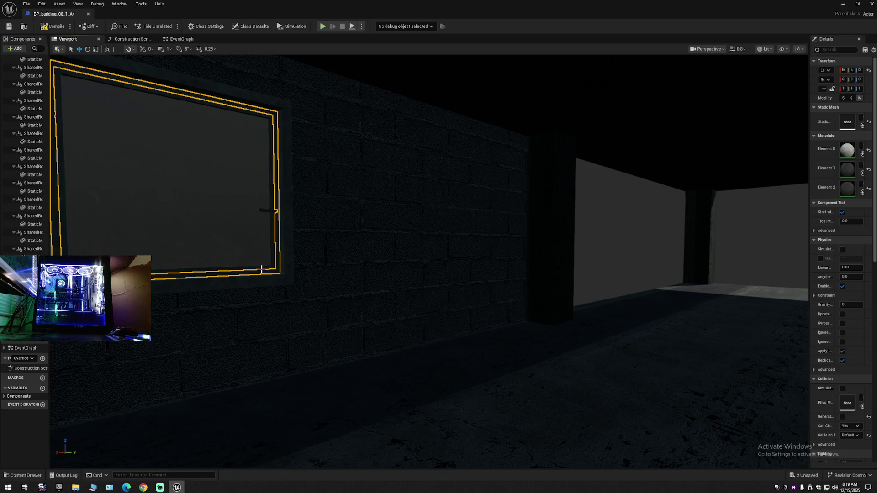
key(Escape)
mouse_move(245, 296)
mouse_down()
mouse_move(348, 278)
mouse_move(354, 315)
mouse_move(360, 297)
mouse_move(263, 300)
mouse_up()
scroll(327, 299, up, 1)
scroll(263, 299, down, 2)
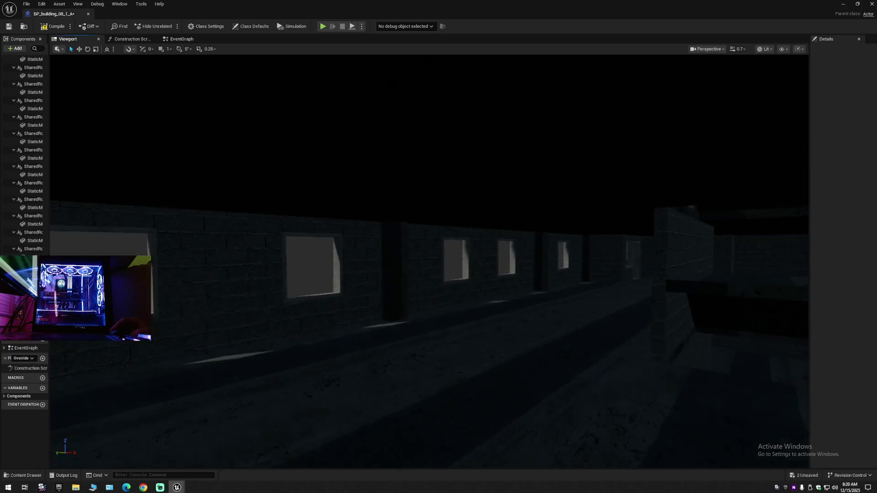
drag(262, 299, 261, 299)
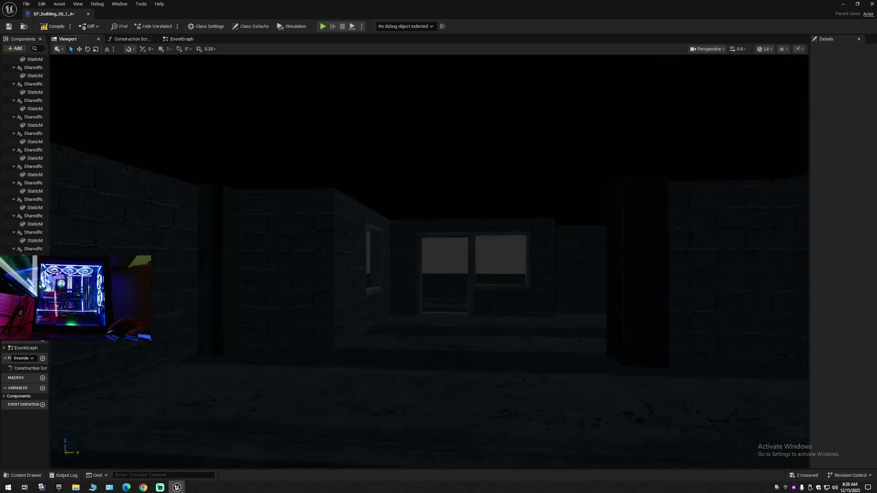
drag(260, 300, 176, 300)
scroll(223, 299, down, 1)
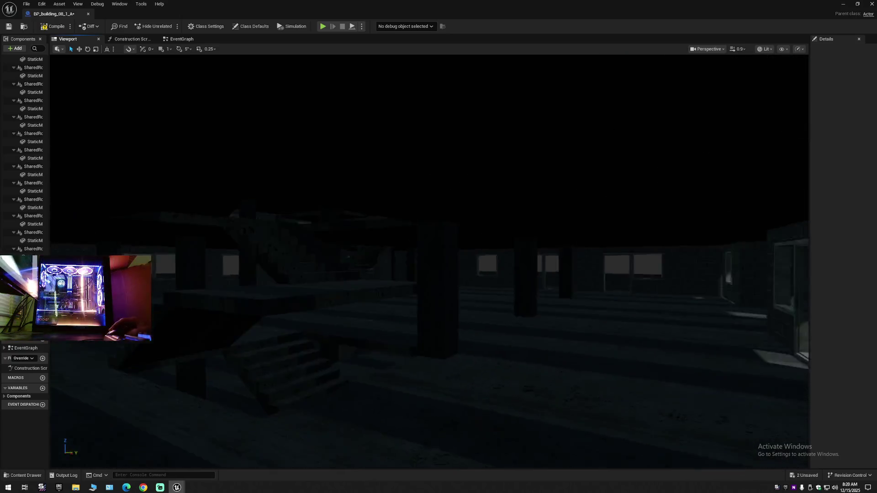
drag(431, 192, 431, 191)
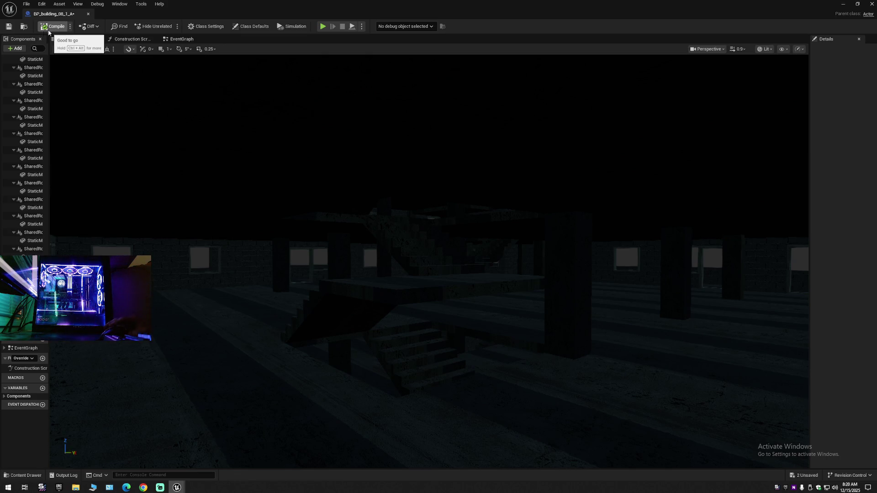
Close BP_building_08_1_A and open BP_building_09_1_A from Blueprints > Buildings
click(88, 14)
click(25, 475)
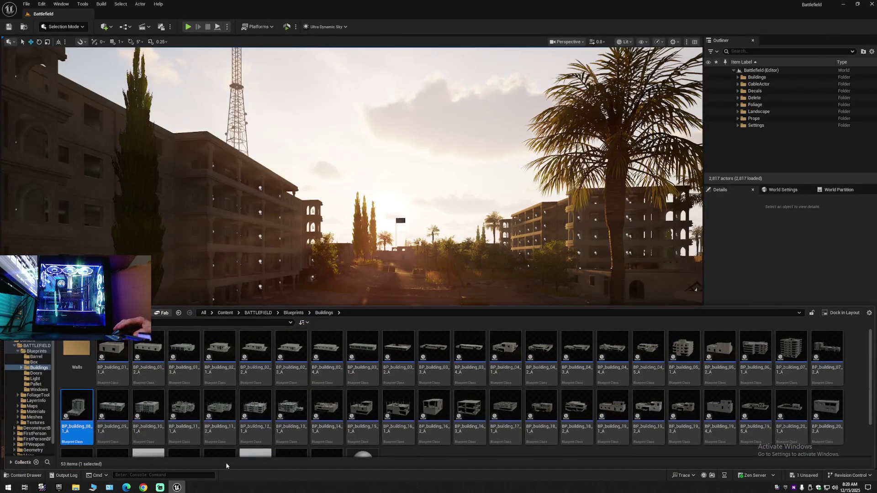
double_click(112, 408)
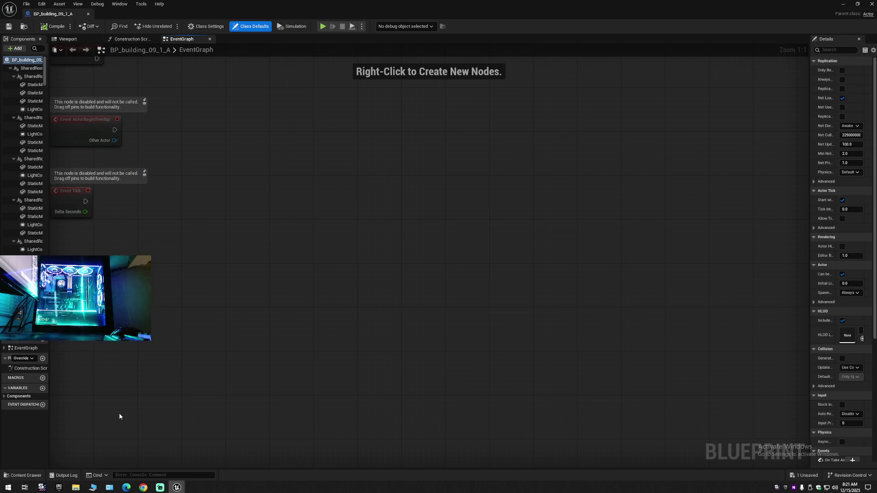
In the blueprint's viewport, delete the light in the doorway window
click(68, 39)
scroll(415, 349, up, 10)
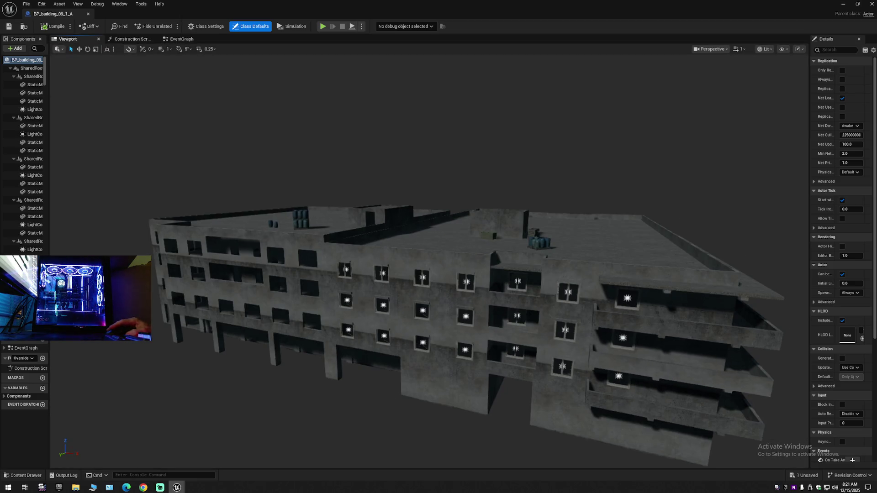
scroll(414, 349, up, 10)
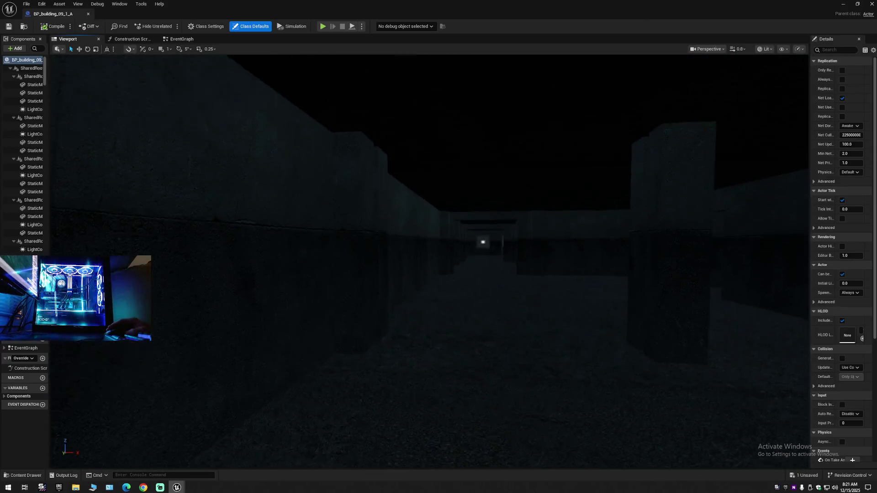
drag(415, 349, 374, 345)
scroll(371, 316, up, 3)
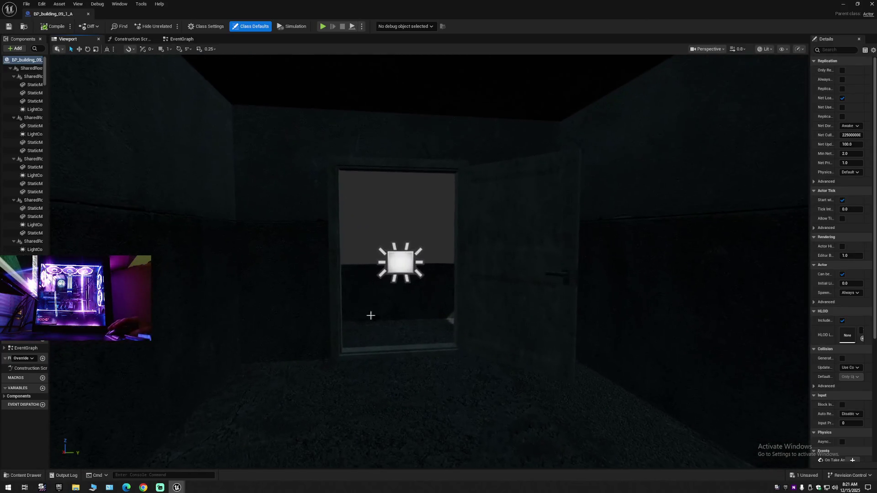
click(499, 274)
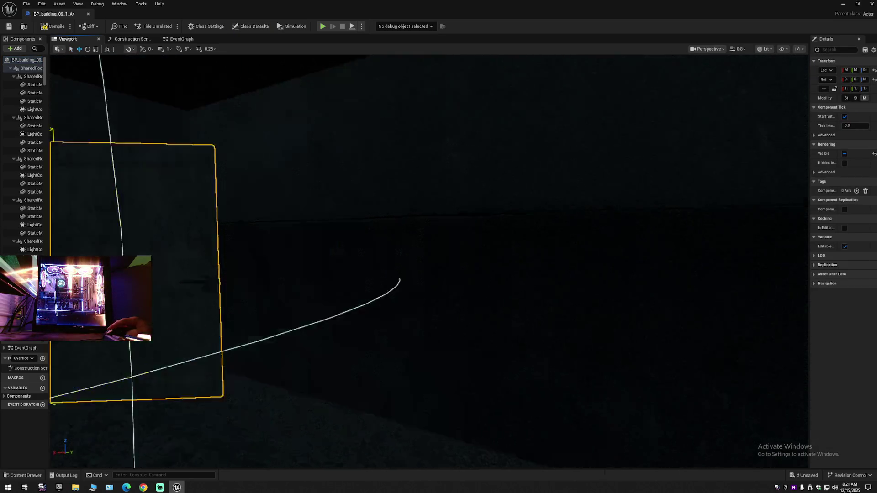
drag(501, 234, 501, 233)
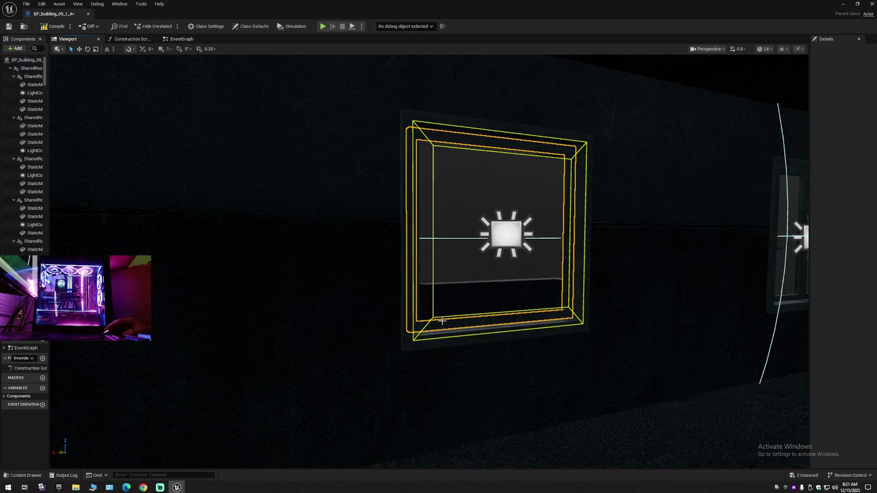
key(Delete)
Delete a two-pane window with its light, then select another two-pane window
click(458, 306)
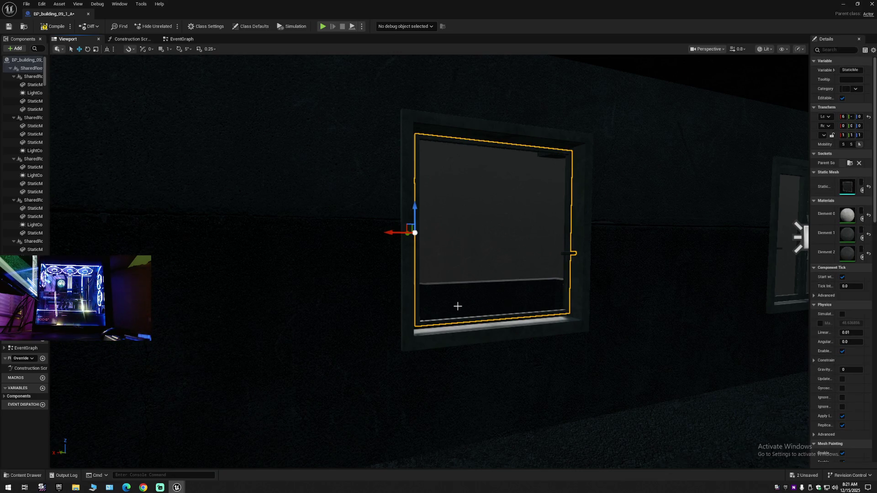
key(Escape)
drag(458, 318, 424, 307)
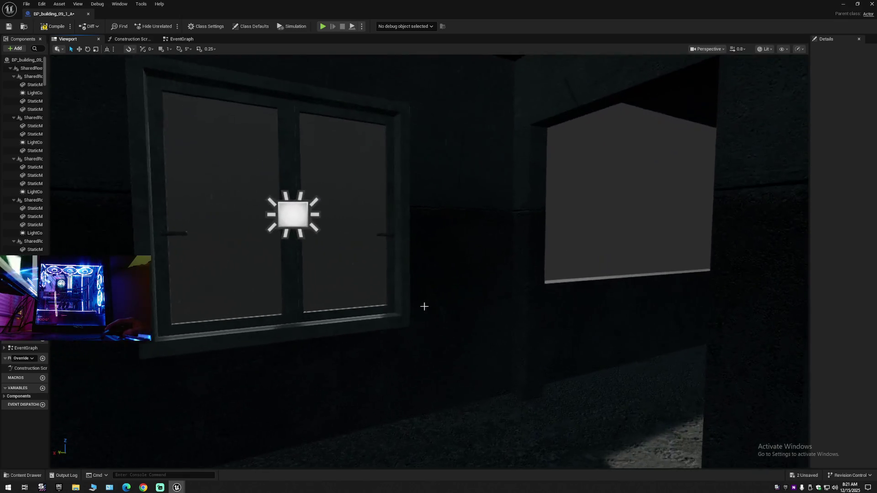
click(299, 217)
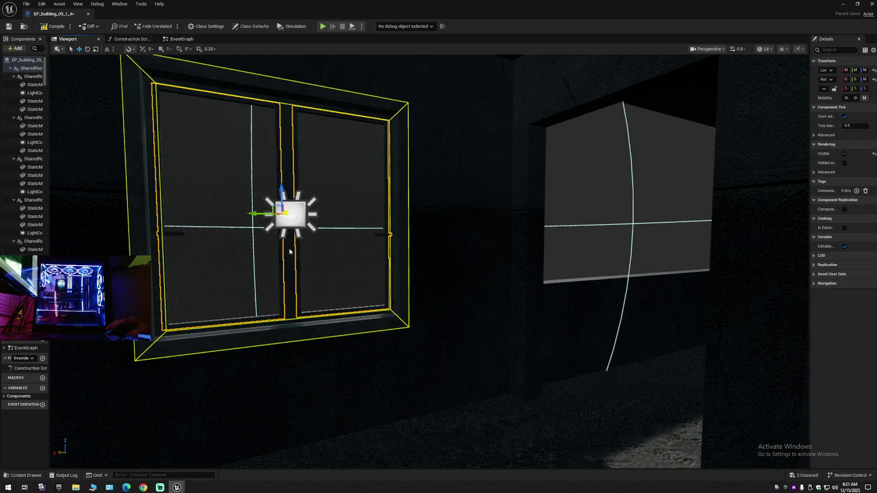
drag(346, 283, 346, 284)
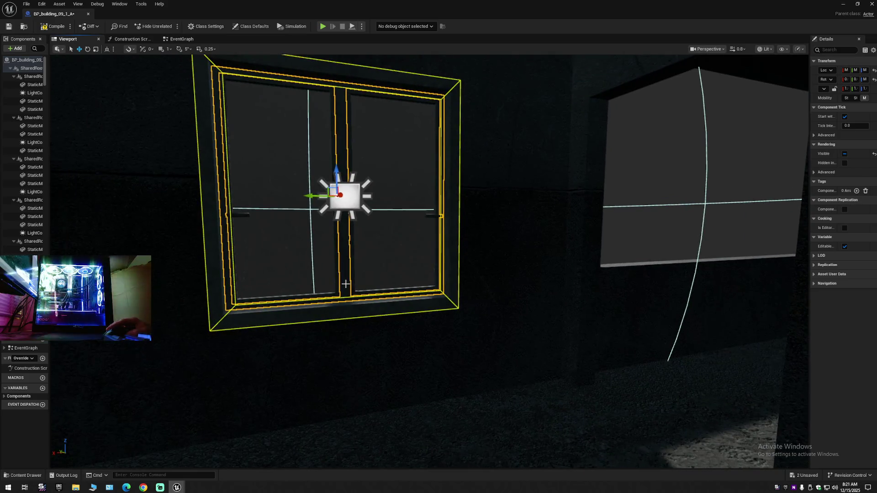
key(Delete)
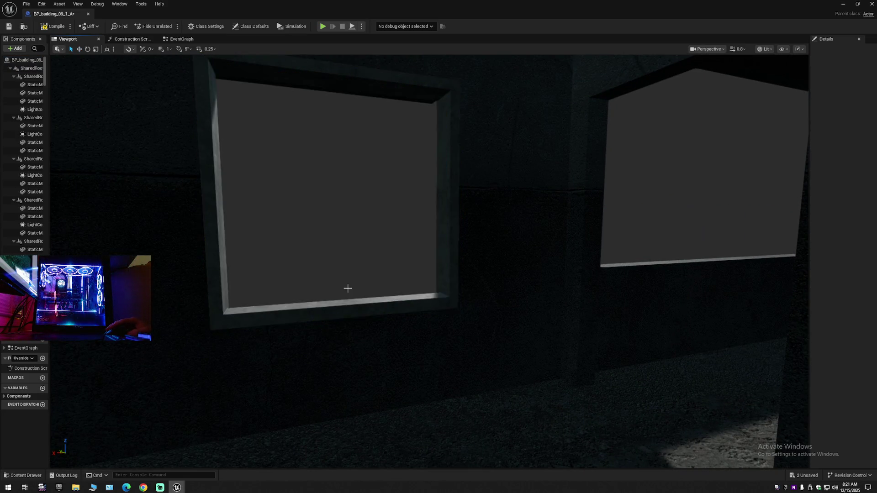
drag(349, 285, 349, 285)
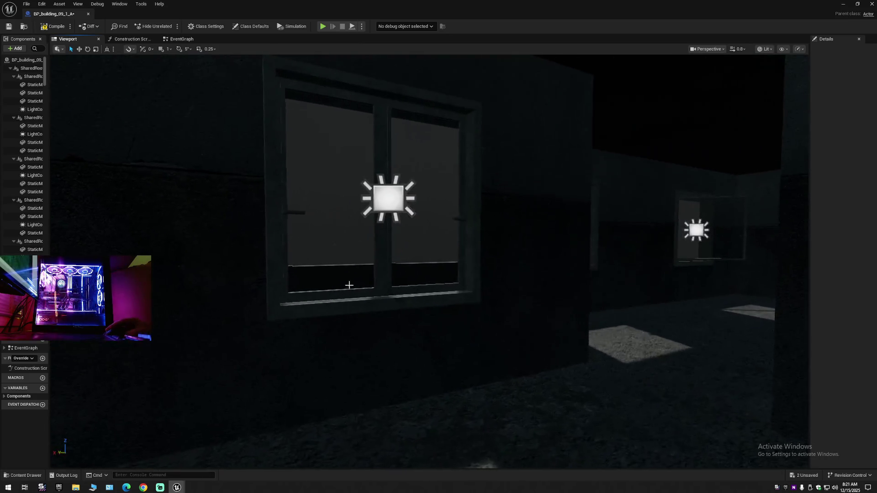
click(384, 245)
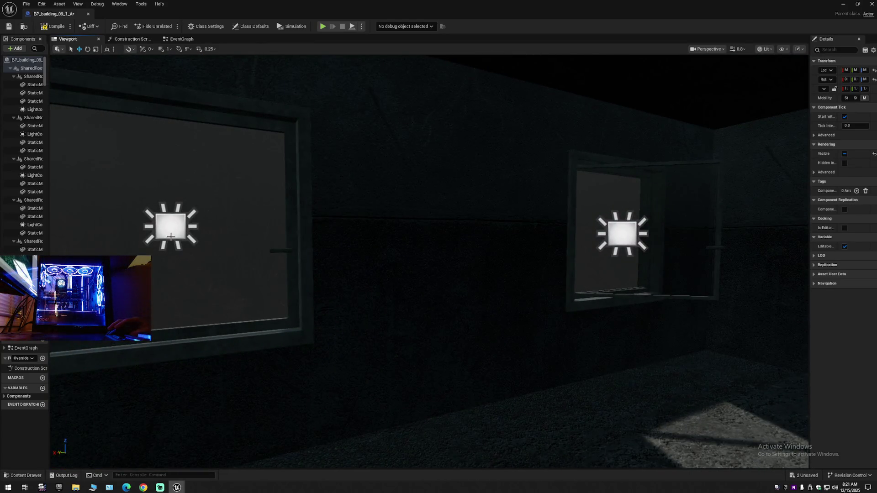
click(171, 236)
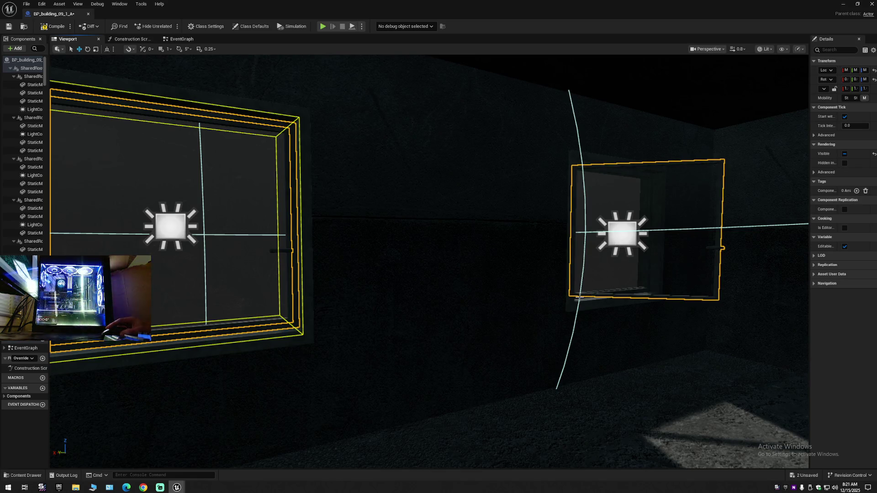
ctrl+click(584, 298)
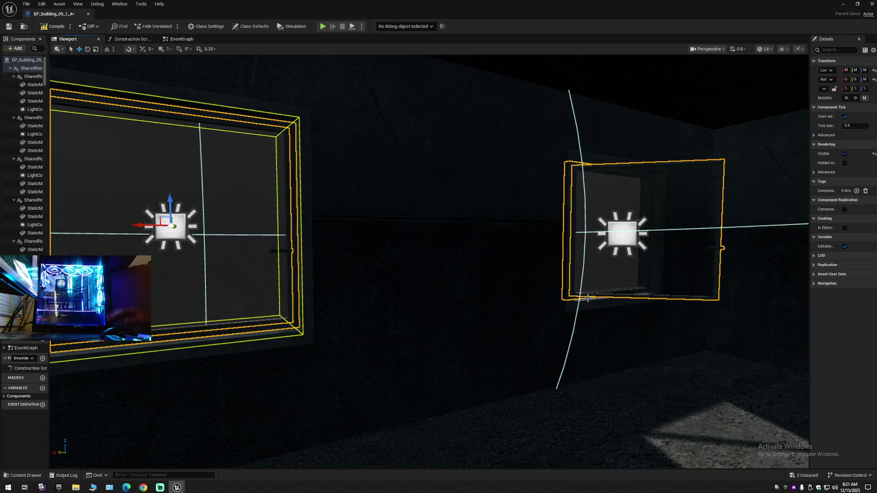
click(624, 240)
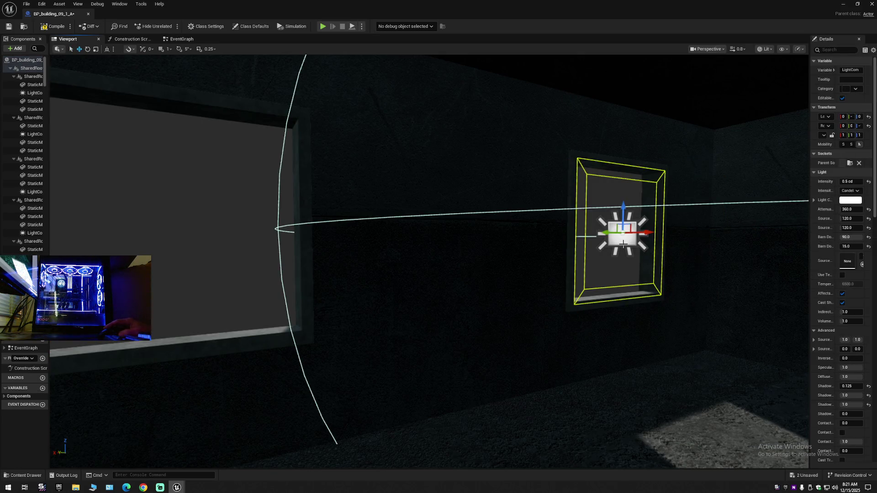
click(558, 336)
mouse_move(557, 335)
mouse_down()
mouse_move(566, 335)
mouse_move(457, 331)
mouse_move(575, 307)
mouse_move(526, 310)
mouse_move(529, 198)
mouse_up()
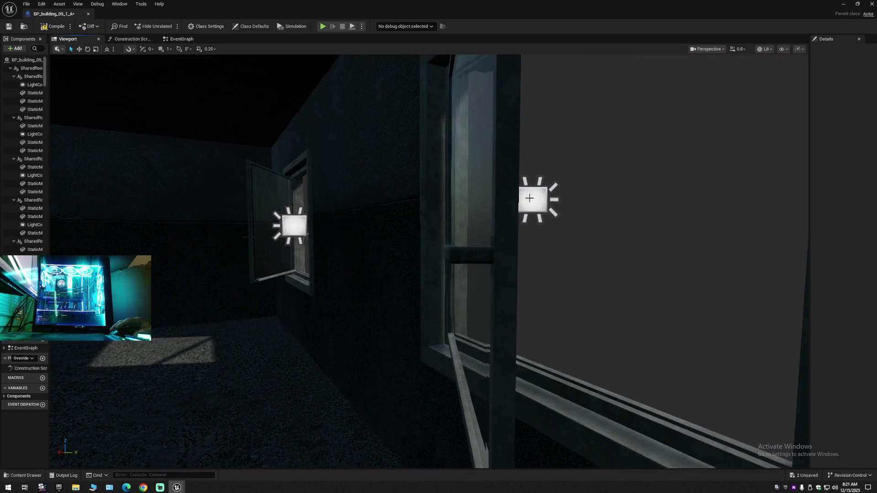
click(531, 199)
click(503, 355)
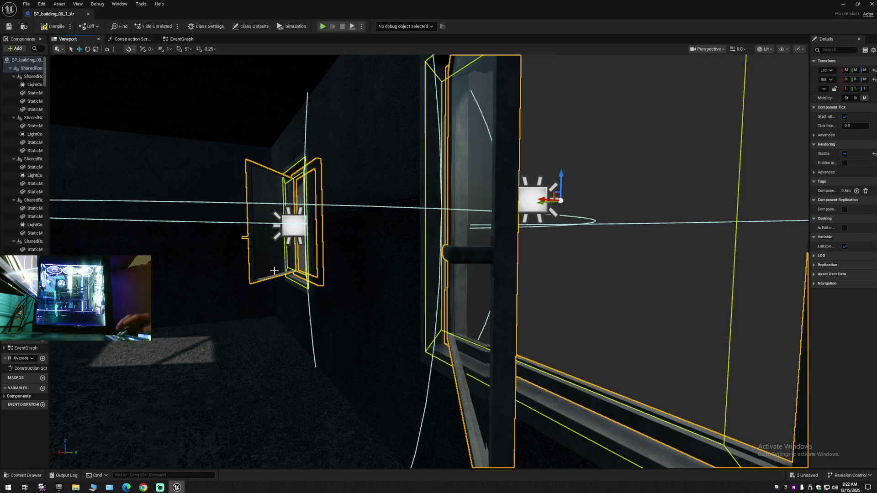
click(329, 287)
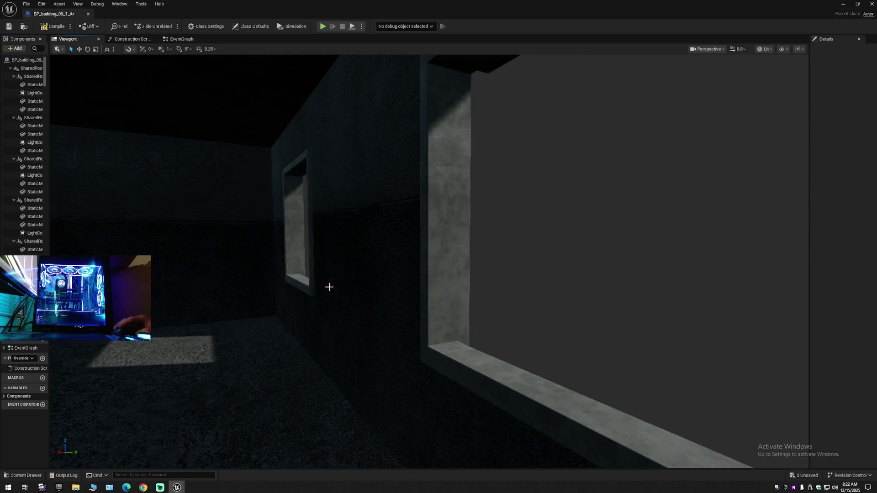
mouse_move(430, 260)
mouse_down()
mouse_move(430, 283)
mouse_move(411, 275)
mouse_move(456, 256)
mouse_move(429, 269)
mouse_move(466, 263)
mouse_move(439, 267)
mouse_move(457, 262)
mouse_move(476, 229)
mouse_move(453, 256)
mouse_move(461, 249)
mouse_move(323, 264)
mouse_up()
scroll(411, 256, up, 1)
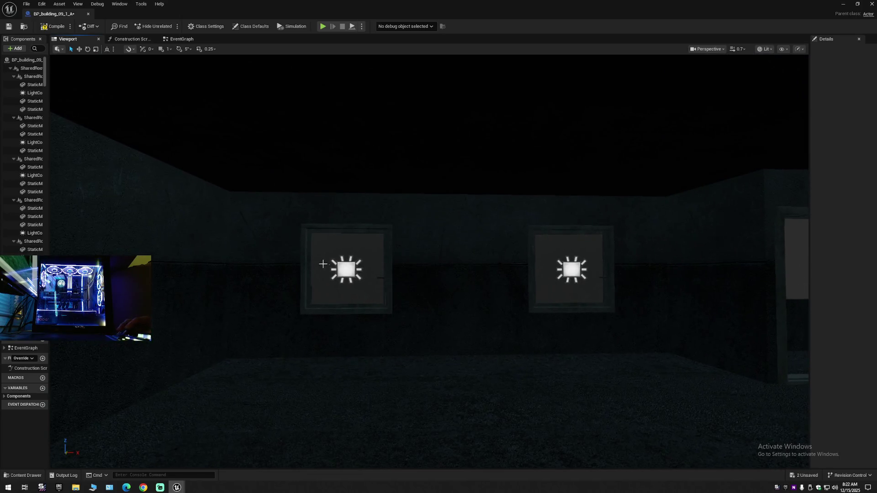
click(340, 288)
click(335, 306)
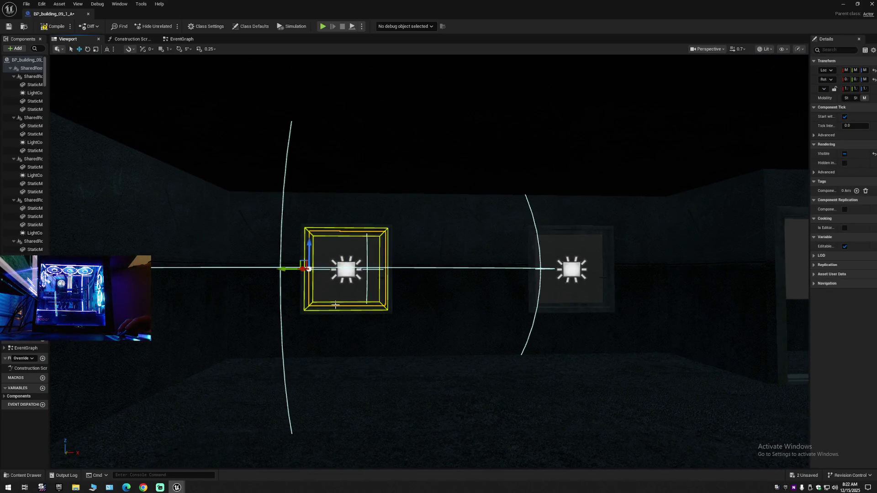
click(335, 308)
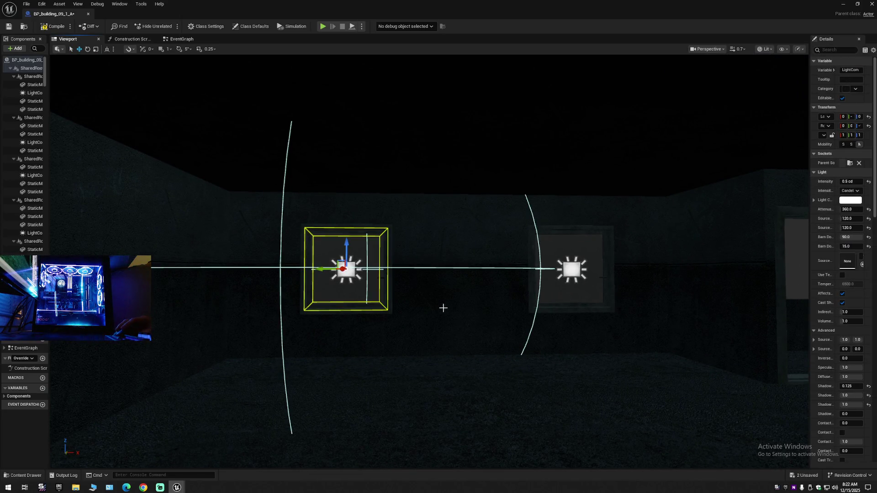
click(352, 299)
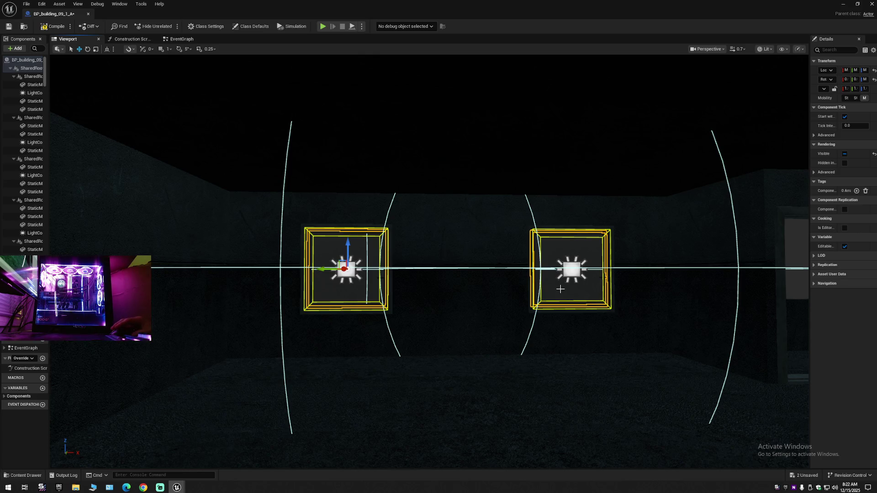
click(528, 325)
mouse_move(529, 325)
mouse_down()
mouse_move(480, 279)
mouse_move(417, 313)
mouse_move(439, 260)
mouse_move(436, 233)
mouse_move(437, 302)
mouse_up()
click(443, 290)
ctrl+click(323, 300)
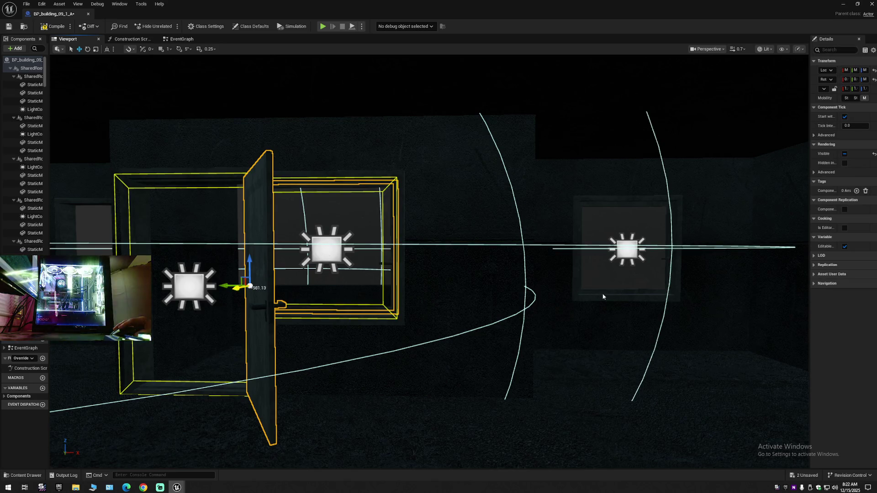
drag(607, 305, 558, 331)
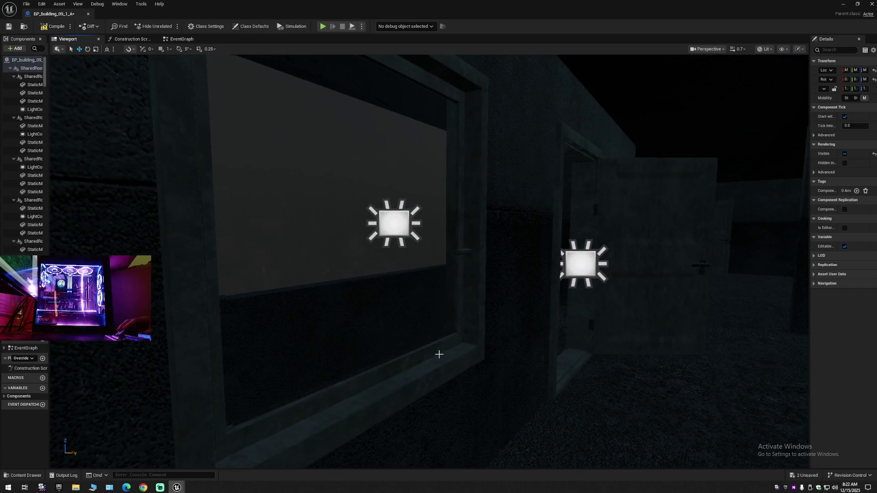
click(436, 355)
ctrl+click(580, 270)
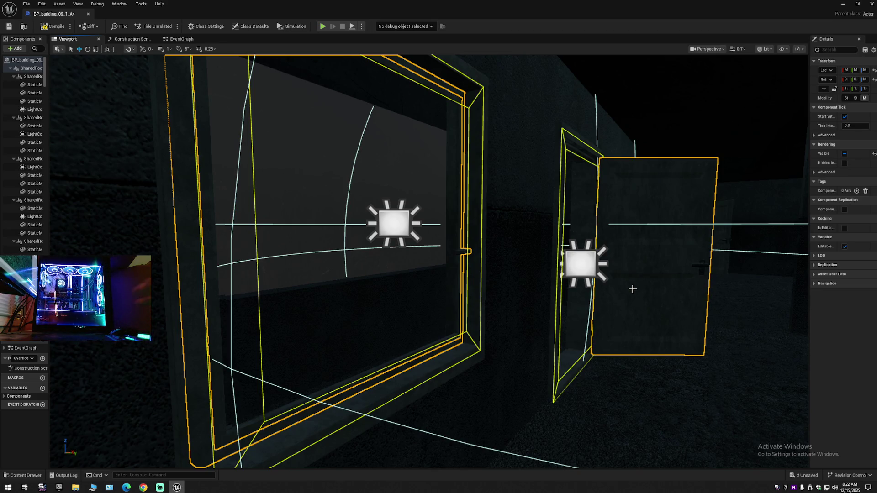
mouse_move(615, 335)
mouse_down()
mouse_move(608, 349)
mouse_move(537, 353)
mouse_up()
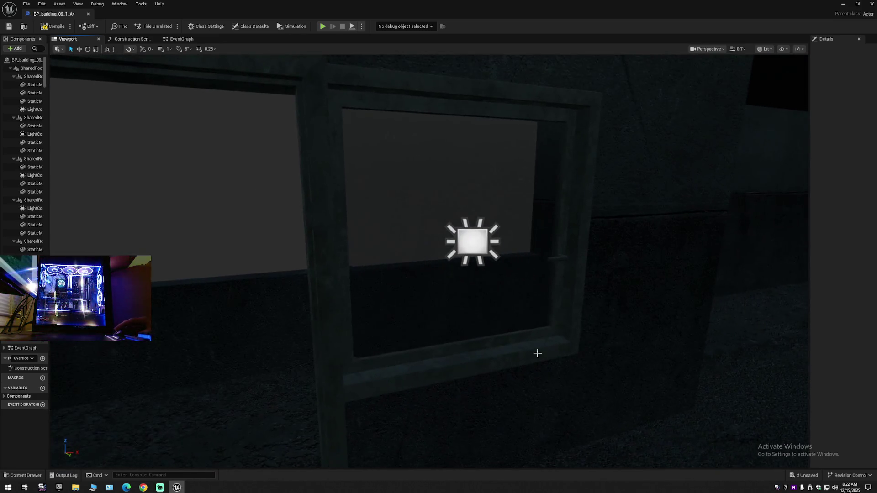
click(491, 346)
click(463, 309)
drag(463, 309, 451, 321)
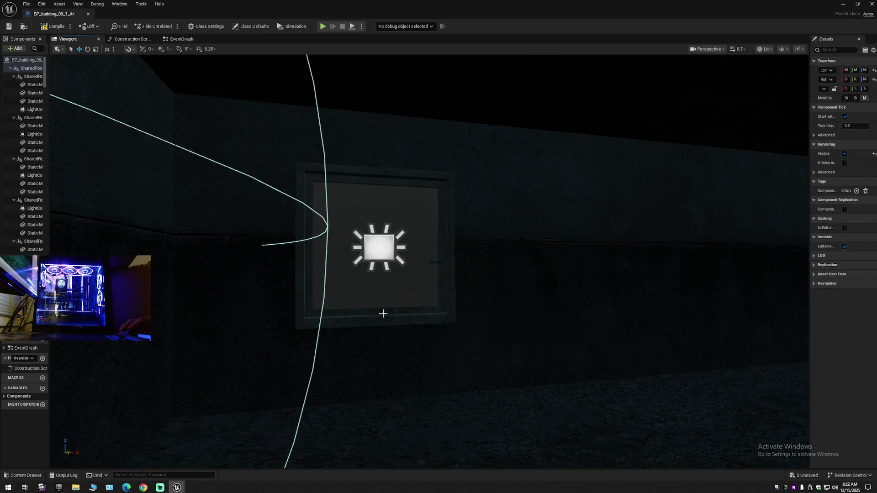
mouse_move(382, 255)
mouse_down()
mouse_move(470, 319)
mouse_move(377, 251)
mouse_up()
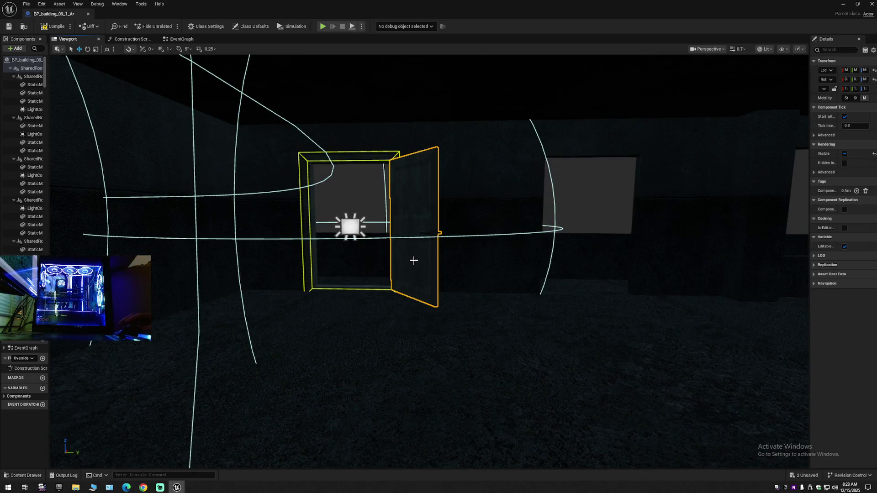
drag(415, 270, 413, 291)
scroll(413, 291, up, 1)
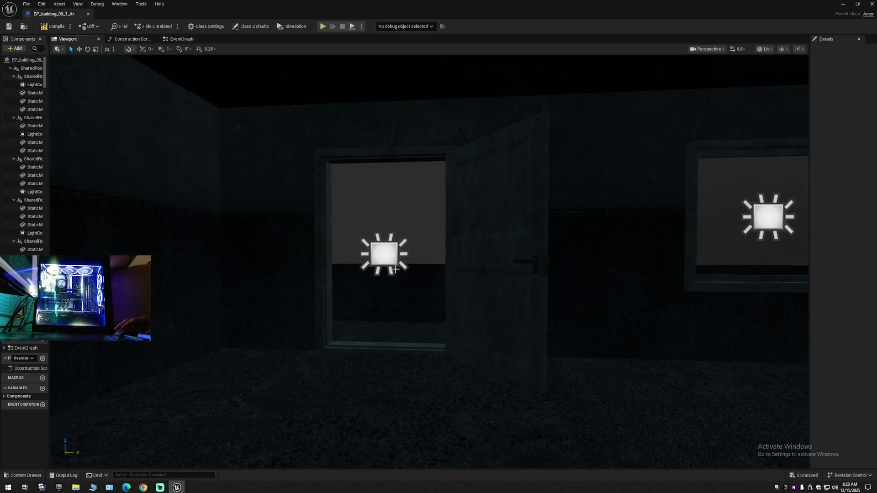
Fly through the doorway and delete the corridor window frame with its light
click(383, 251)
click(529, 264)
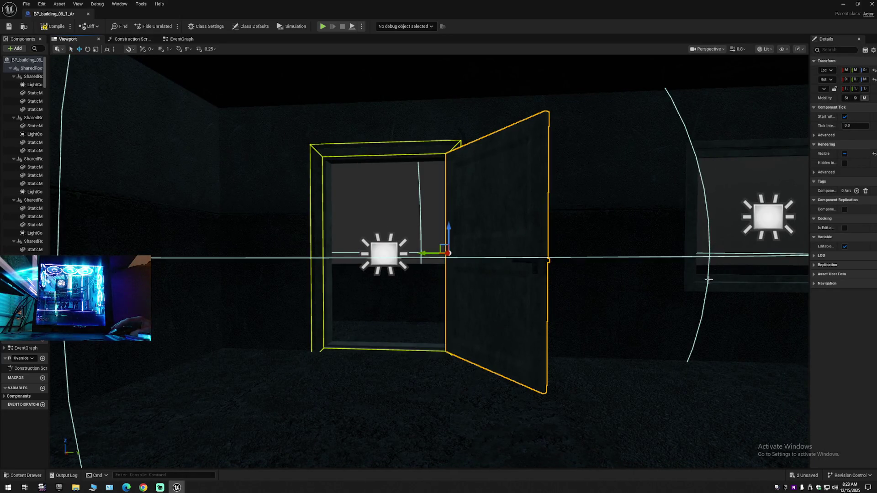
ctrl+click(708, 279)
drag(722, 264, 723, 264)
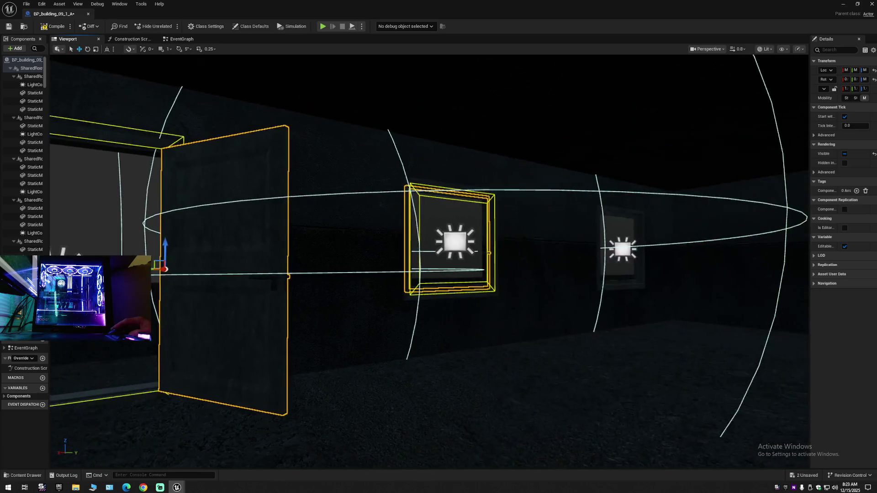
ctrl+click(608, 283)
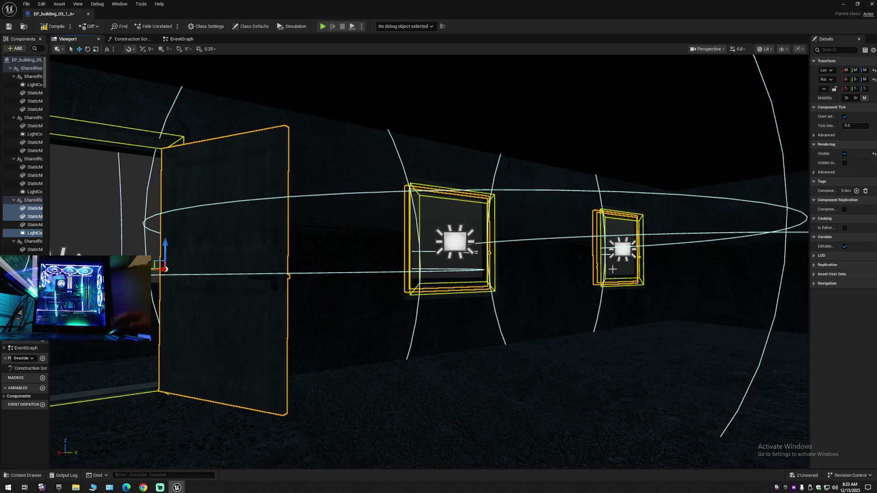
click(571, 319)
mouse_move(564, 329)
mouse_down()
mouse_move(571, 256)
mouse_move(571, 275)
mouse_move(548, 306)
mouse_move(530, 247)
mouse_move(516, 270)
mouse_move(493, 265)
mouse_up()
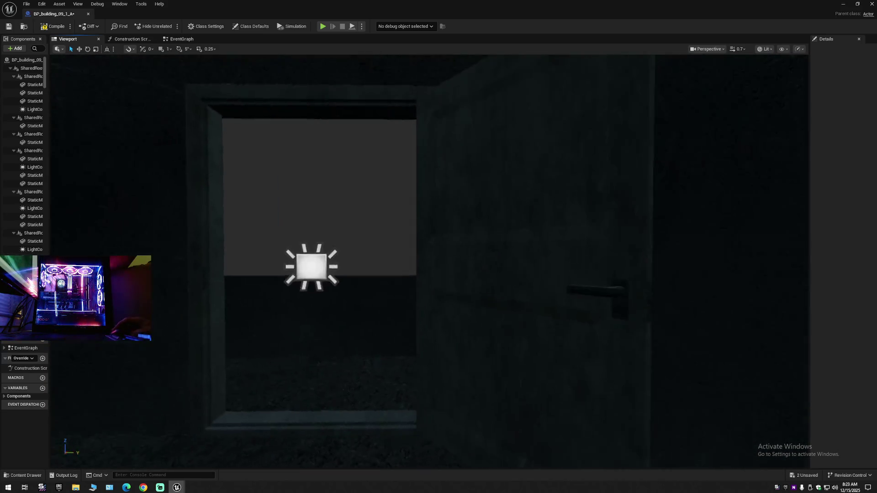
click(564, 323)
mouse_move(563, 323)
mouse_down()
mouse_move(548, 316)
mouse_move(428, 319)
mouse_up()
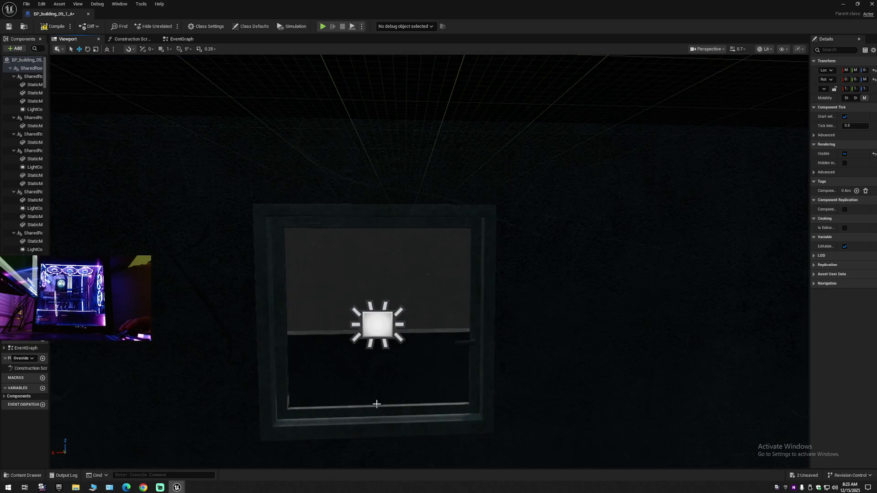
click(379, 337)
drag(380, 337, 434, 353)
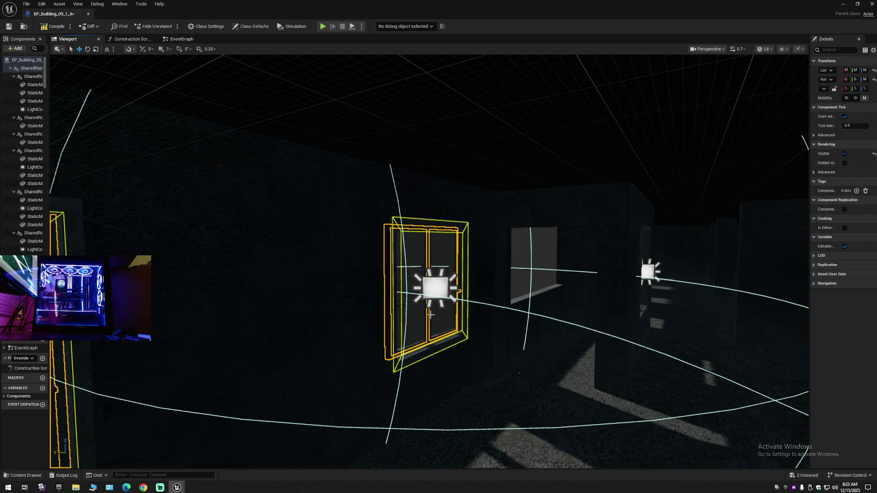
key(Delete)
Check the remaining windows along the wall, selecting their panes and frames
mouse_move(313, 333)
mouse_down()
mouse_move(274, 327)
mouse_move(314, 333)
mouse_up()
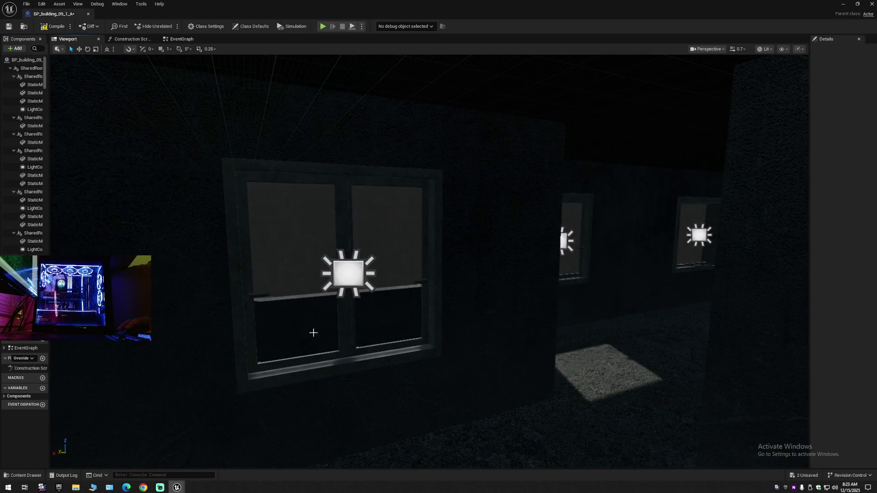
click(308, 326)
ctrl+click(348, 310)
mouse_move(348, 283)
mouse_down()
mouse_move(384, 329)
mouse_move(383, 274)
mouse_up()
mouse_move(363, 325)
mouse_down()
mouse_move(365, 297)
mouse_move(364, 325)
mouse_up()
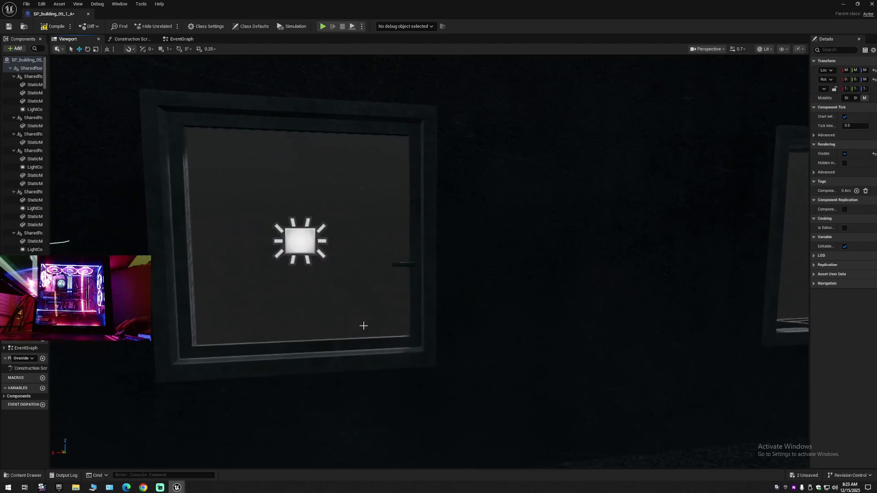
click(322, 351)
mouse_move(366, 320)
mouse_down()
mouse_move(374, 338)
mouse_move(333, 324)
mouse_up()
mouse_move(429, 239)
mouse_down()
mouse_move(421, 256)
mouse_move(429, 239)
mouse_up()
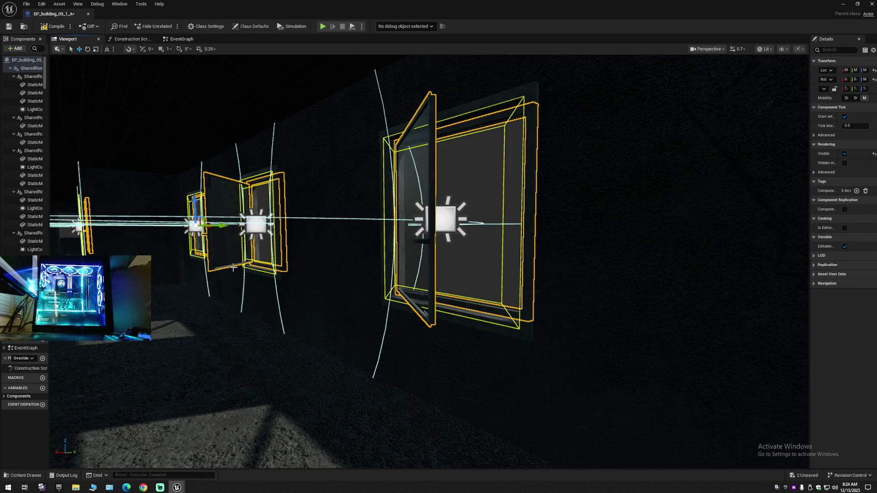
click(284, 294)
mouse_move(284, 294)
mouse_down()
mouse_move(302, 256)
mouse_move(314, 294)
mouse_up()
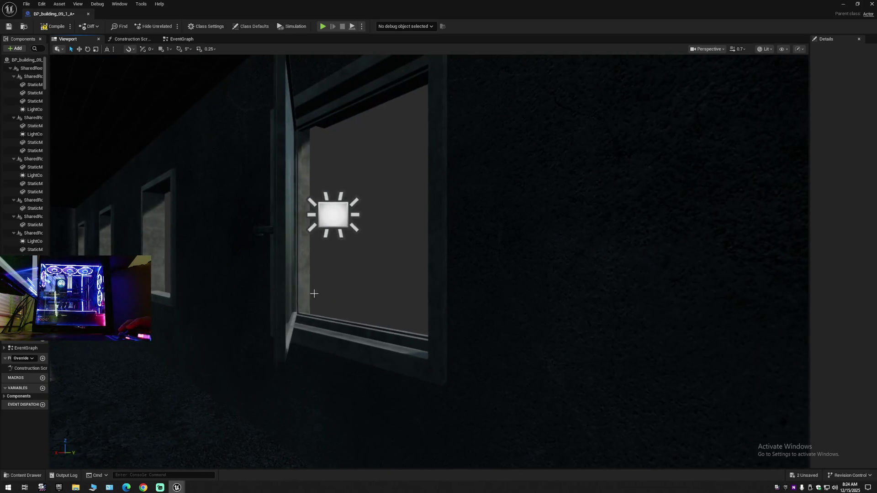
click(335, 234)
click(335, 224)
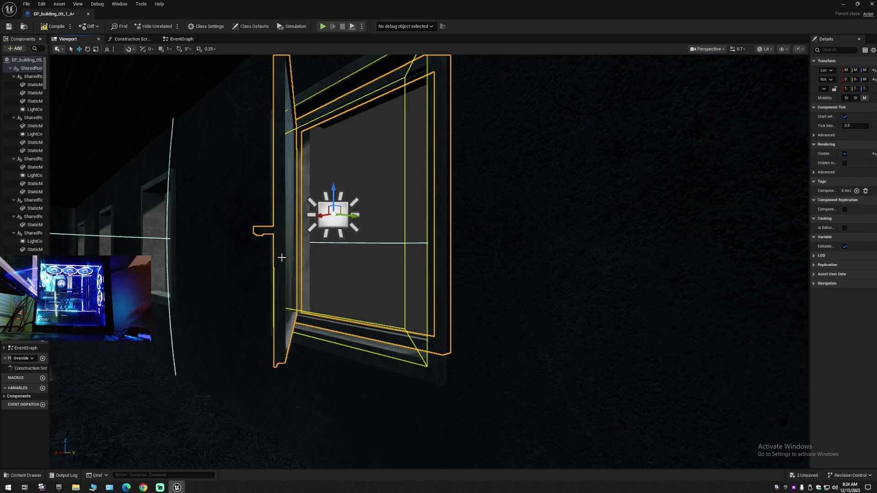
key(Delete)
drag(334, 224, 335, 224)
scroll(335, 224, down, 2)
scroll(335, 224, up, 2)
click(253, 286)
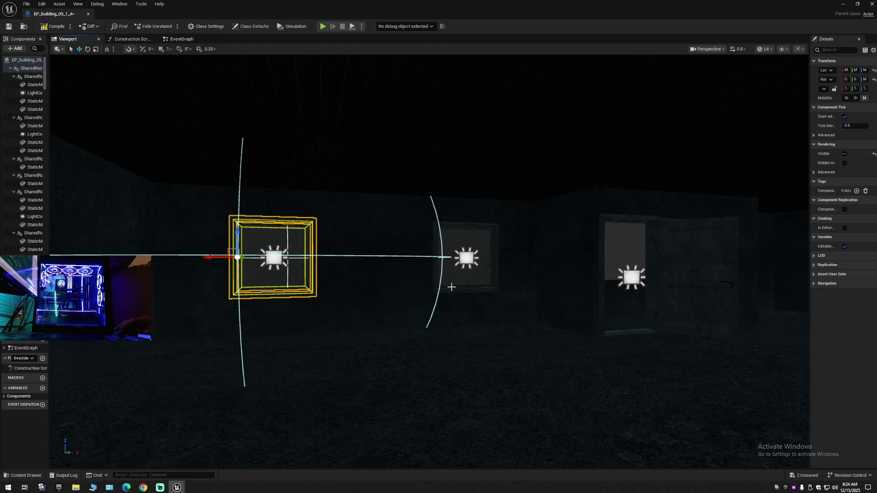
ctrl+click(450, 287)
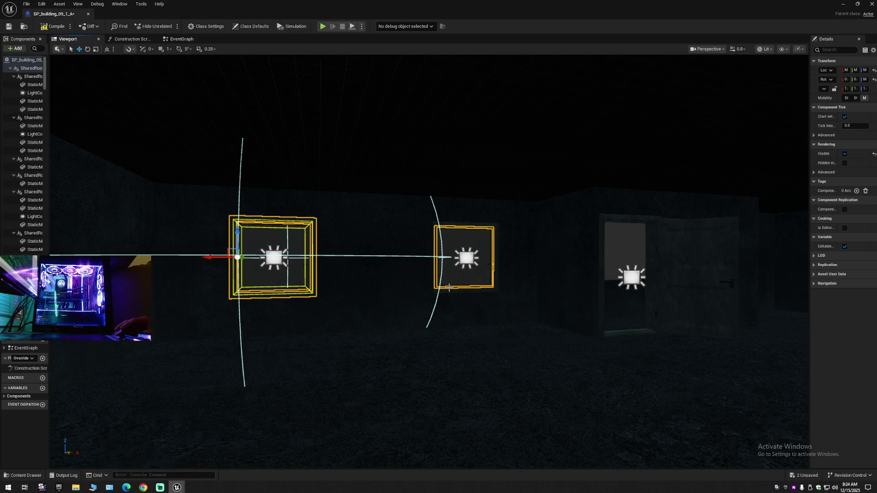
ctrl+click(679, 286)
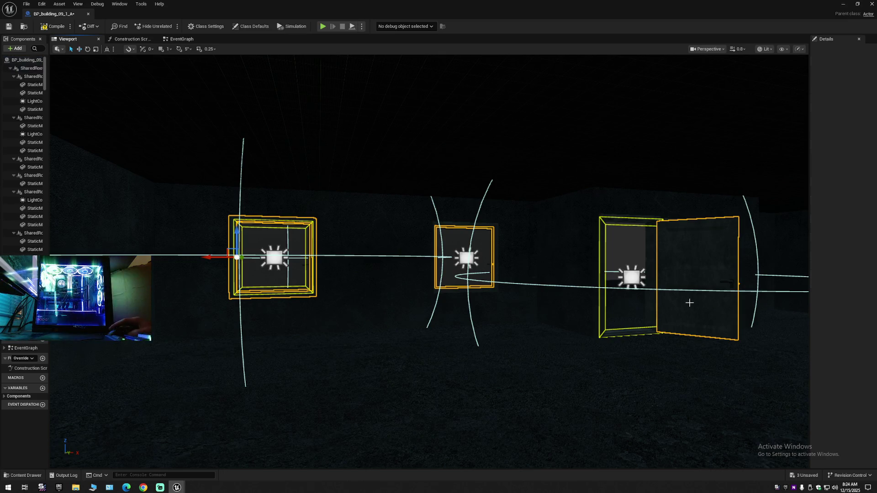
key(Escape)
scroll(568, 317, up, 5)
click(507, 260)
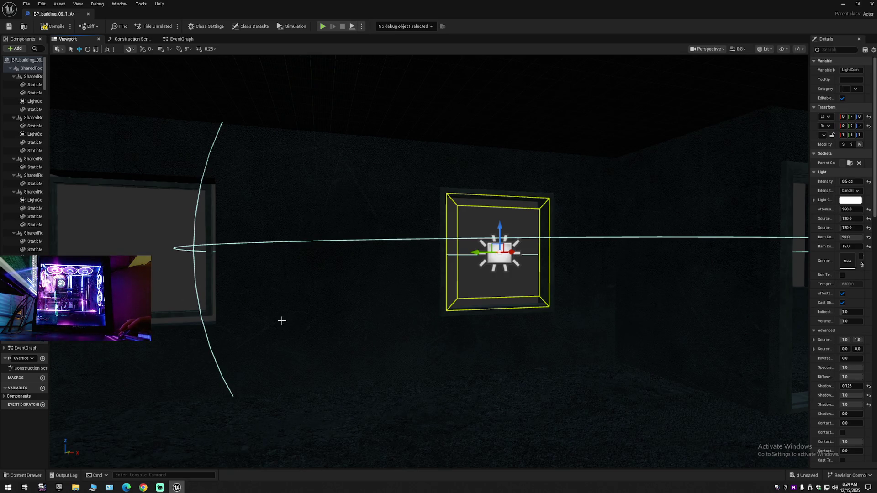
drag(308, 311, 265, 310)
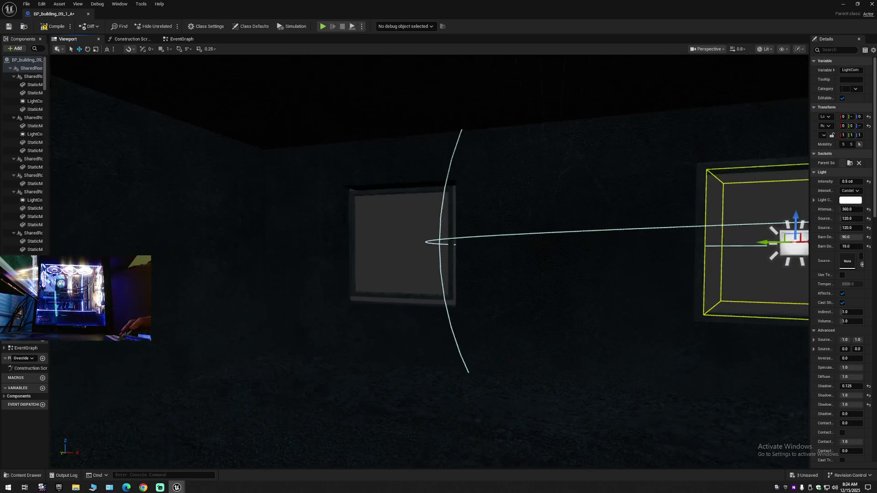
click(352, 274)
drag(402, 297, 475, 214)
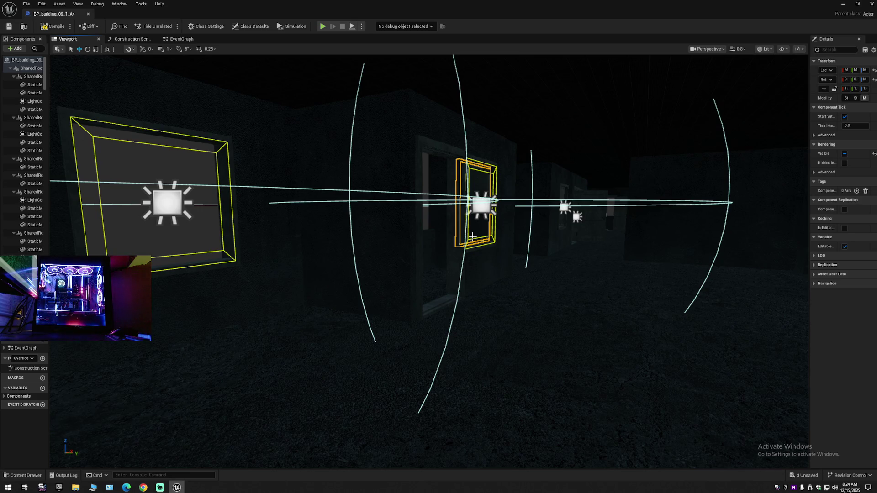
key(Escape)
mouse_move(494, 260)
mouse_down()
mouse_move(530, 214)
mouse_move(512, 219)
mouse_move(539, 214)
mouse_move(161, 318)
mouse_up()
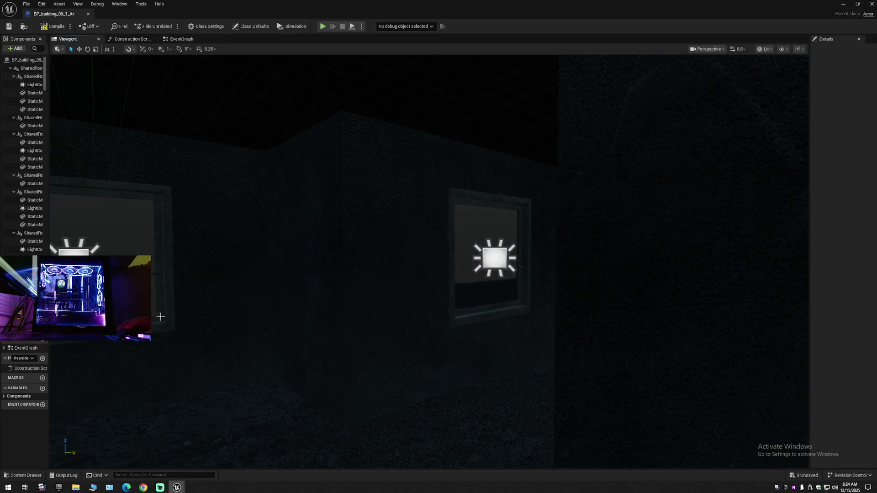
click(162, 315)
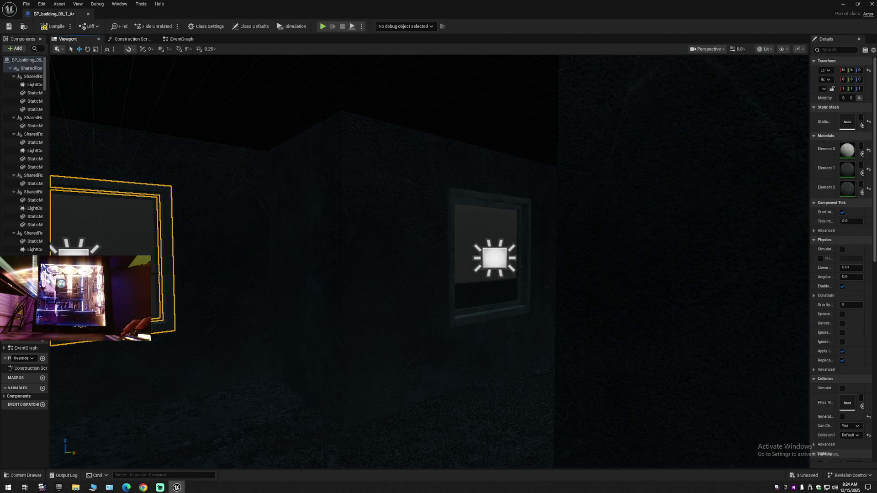
Look over the lit windows around the doorway, selecting their frames and lights
click(431, 311)
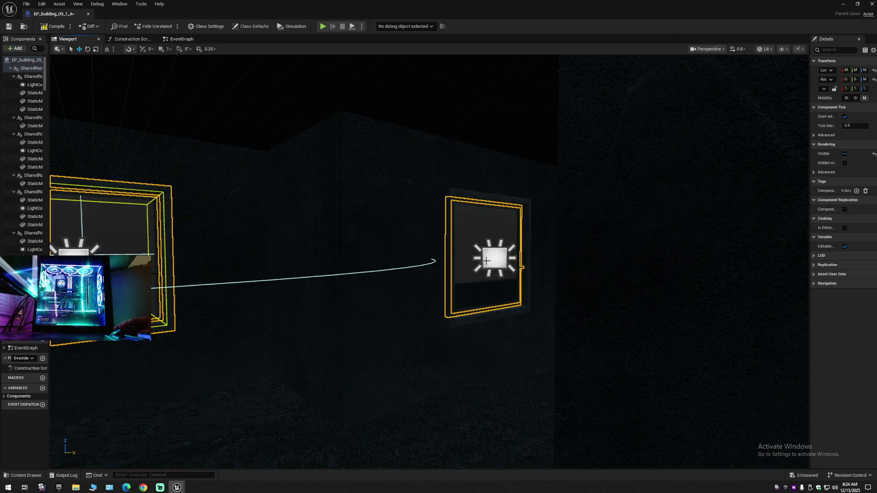
drag(468, 306, 402, 296)
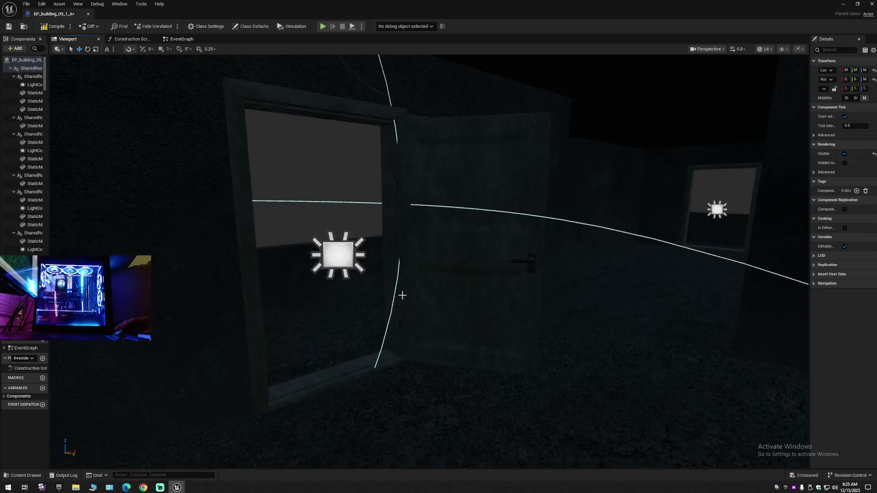
mouse_move(454, 288)
mouse_down()
mouse_move(375, 283)
mouse_move(489, 314)
mouse_up()
mouse_move(462, 289)
mouse_down()
mouse_move(527, 265)
mouse_move(502, 247)
mouse_move(456, 246)
mouse_up()
scroll(527, 216, down, 3)
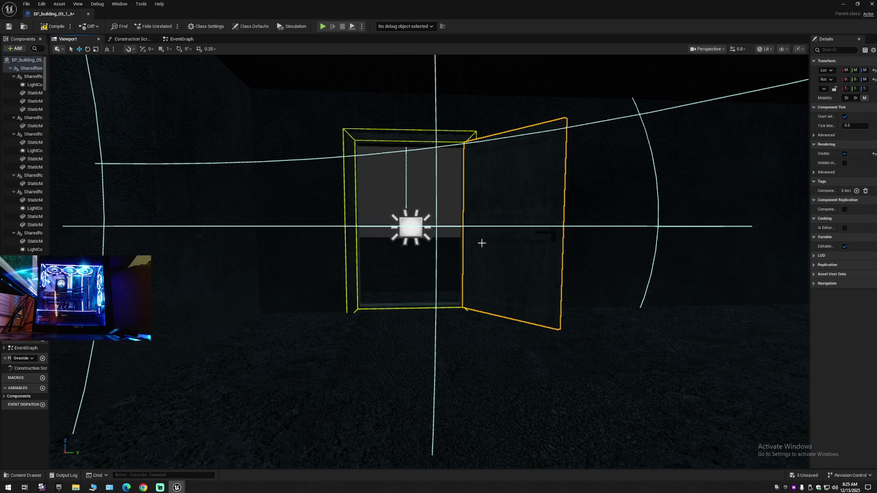
click(481, 243)
drag(489, 242, 548, 242)
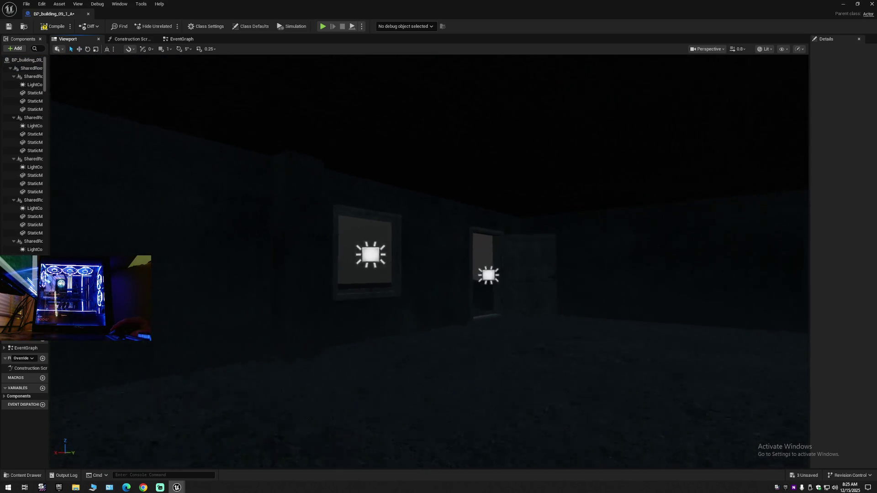
scroll(212, 304, up, 5)
click(194, 313)
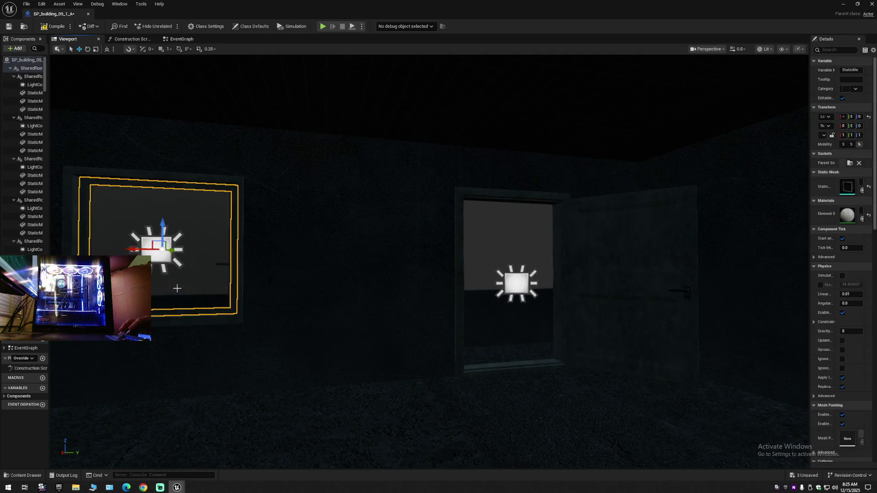
ctrl+click(535, 305)
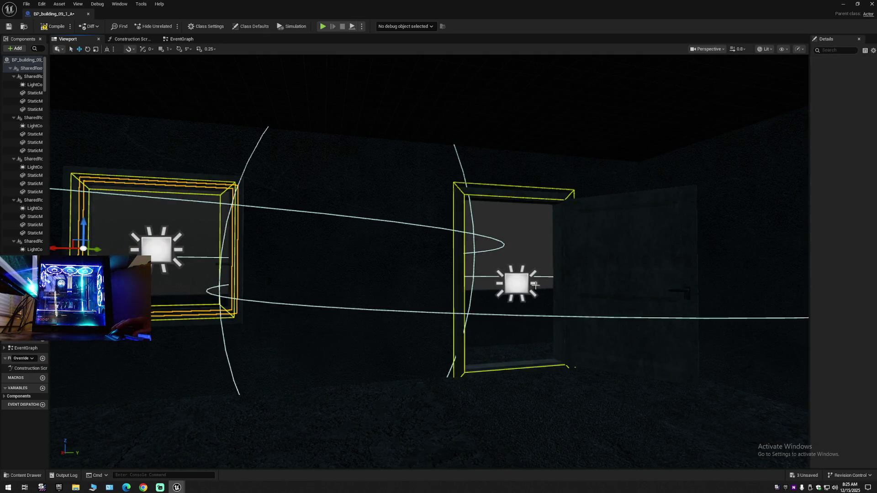
mouse_move(589, 310)
mouse_down()
mouse_move(570, 356)
mouse_move(434, 356)
mouse_move(617, 320)
mouse_move(502, 306)
mouse_move(402, 274)
mouse_move(428, 361)
mouse_up()
Delete one window's frame meshes together with its light
click(358, 331)
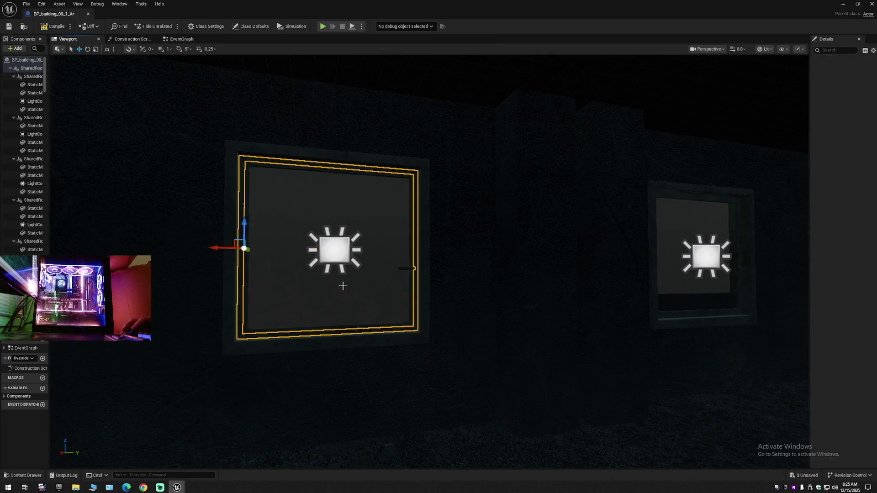
ctrl+click(686, 297)
drag(703, 259, 421, 282)
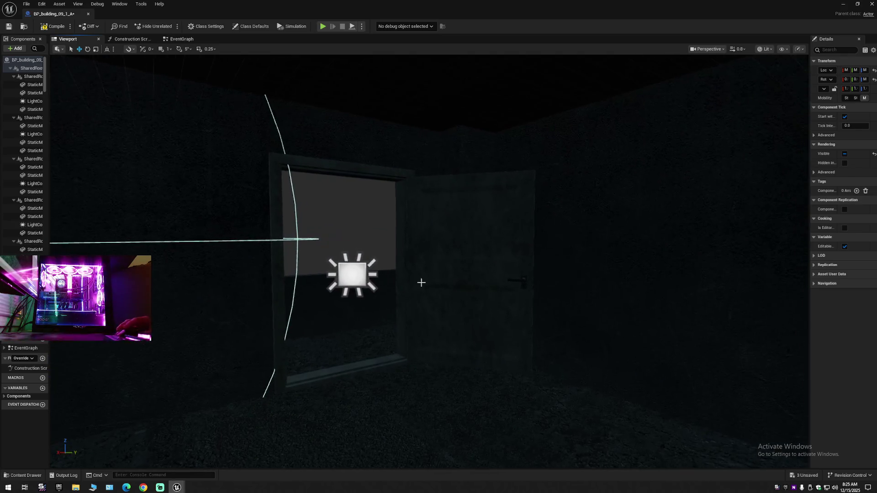
mouse_move(364, 278)
mouse_down()
mouse_move(431, 274)
mouse_move(402, 274)
mouse_up()
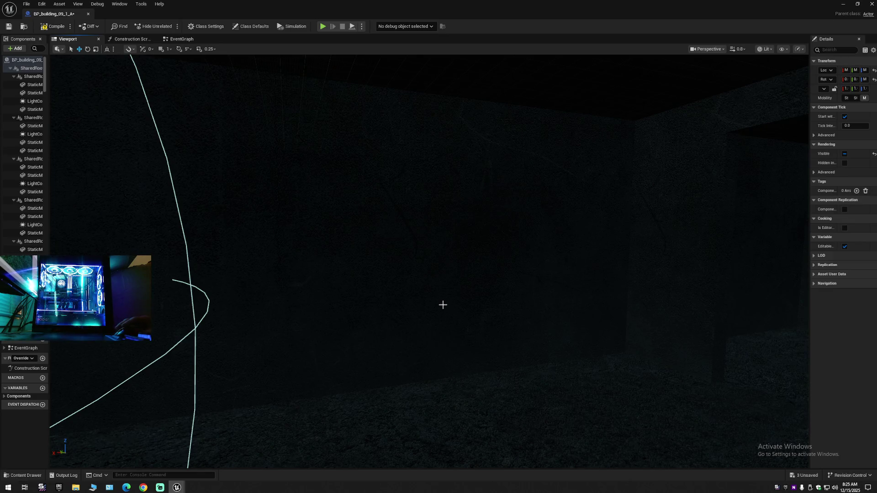
click(442, 305)
mouse_move(452, 303)
mouse_down()
mouse_move(447, 352)
mouse_move(446, 274)
mouse_move(430, 275)
mouse_move(446, 300)
mouse_up()
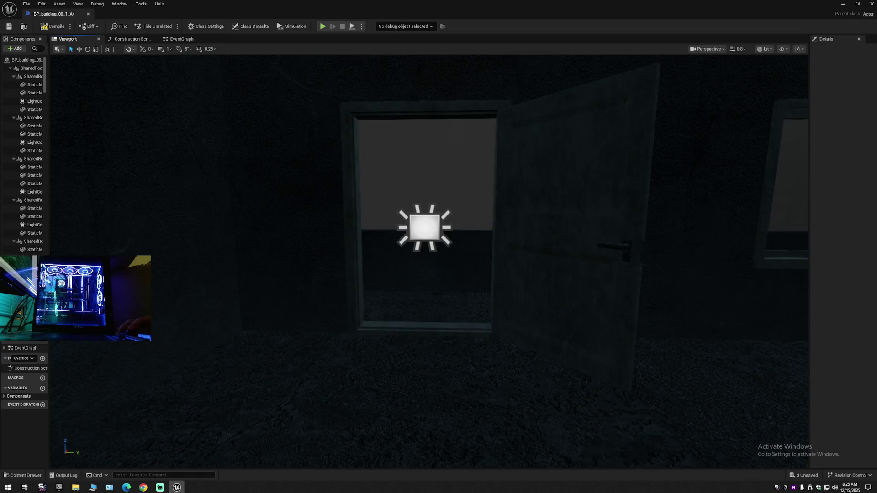
click(547, 243)
mouse_move(546, 243)
mouse_down()
mouse_move(562, 228)
mouse_move(550, 259)
mouse_up()
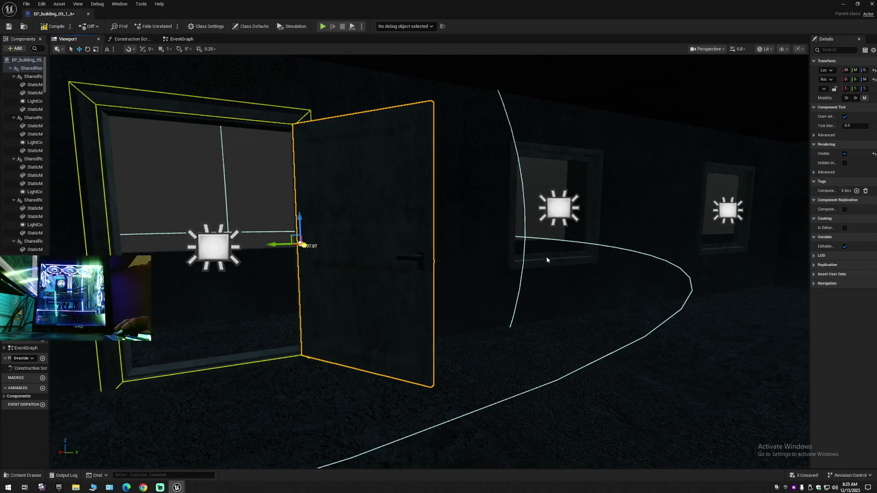
mouse_move(557, 210)
mouse_down()
mouse_move(561, 277)
mouse_move(443, 273)
mouse_move(450, 288)
mouse_move(423, 289)
mouse_move(461, 288)
mouse_up()
click(422, 277)
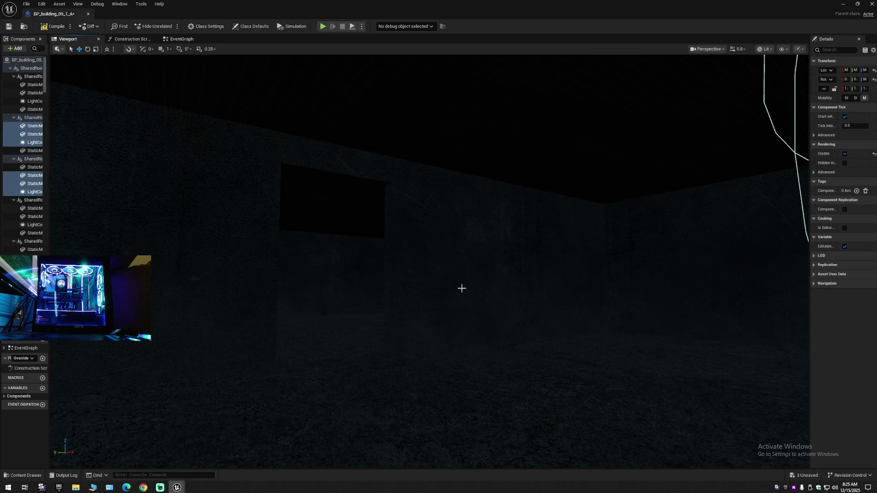
key(Delete)
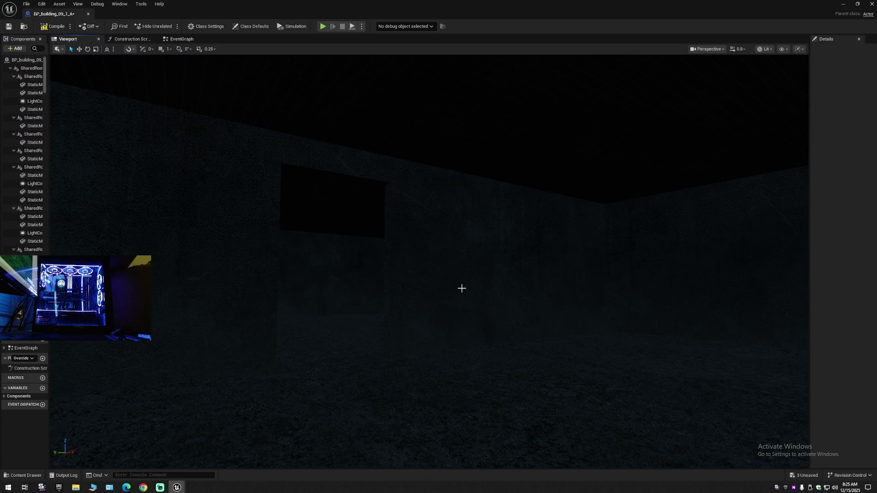
Check the multi-storey facade's other windows, selecting their rect lights and frames
mouse_move(461, 289)
mouse_down()
mouse_move(445, 365)
mouse_move(427, 269)
mouse_move(434, 242)
mouse_up()
click(522, 221)
click(617, 254)
drag(617, 254, 567, 260)
drag(257, 327, 256, 327)
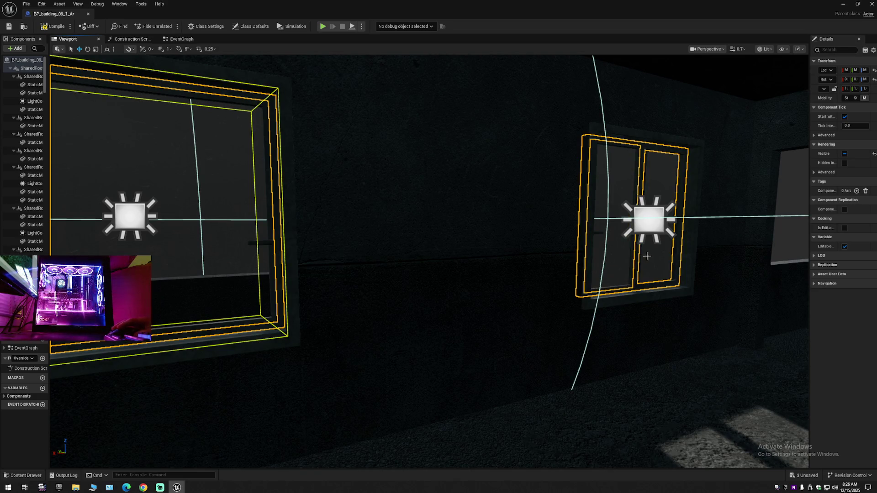
click(648, 237)
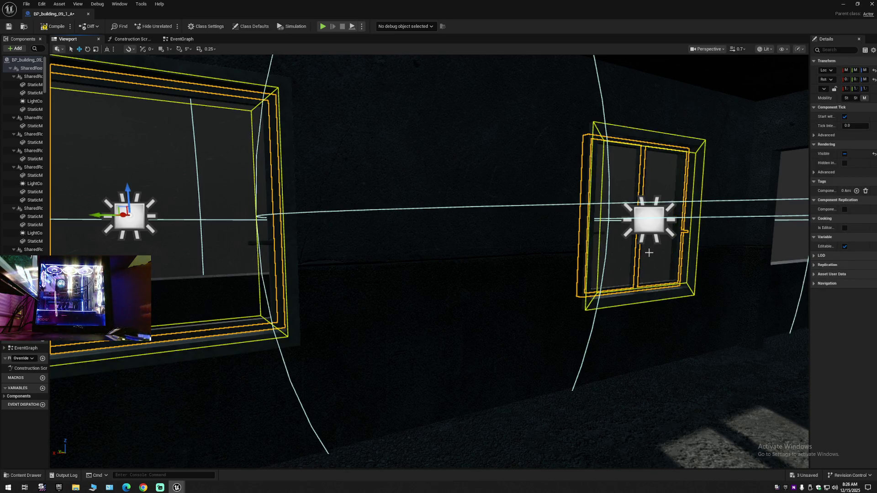
key(Escape)
mouse_move(629, 264)
mouse_down()
mouse_move(594, 266)
mouse_move(615, 268)
mouse_up()
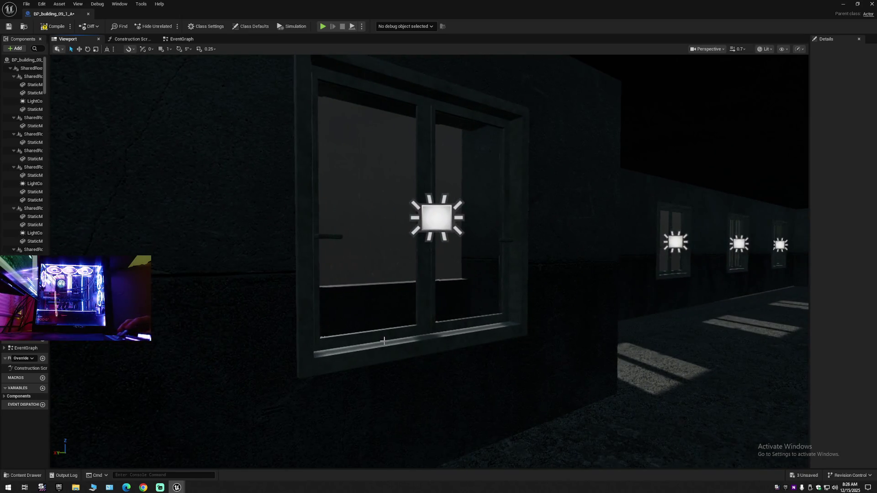
click(425, 293)
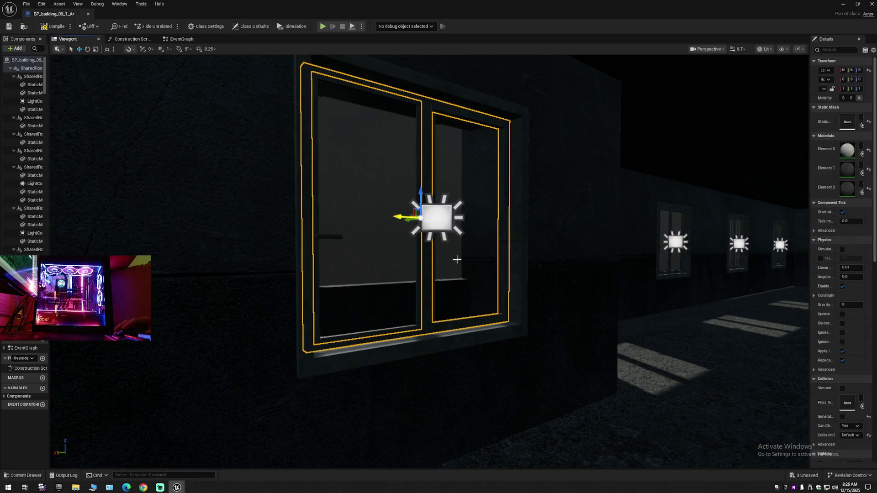
click(442, 224)
drag(493, 266, 385, 231)
Review the last wall windows from the corridor, then close BP_building_09_1_A
click(411, 240)
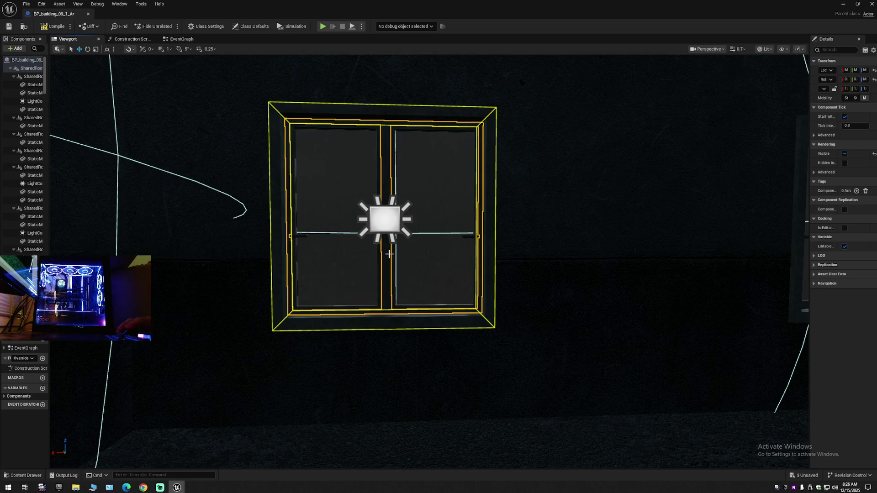
scroll(390, 254, down, 3)
mouse_move(388, 252)
mouse_down()
mouse_move(297, 233)
mouse_move(319, 247)
mouse_up()
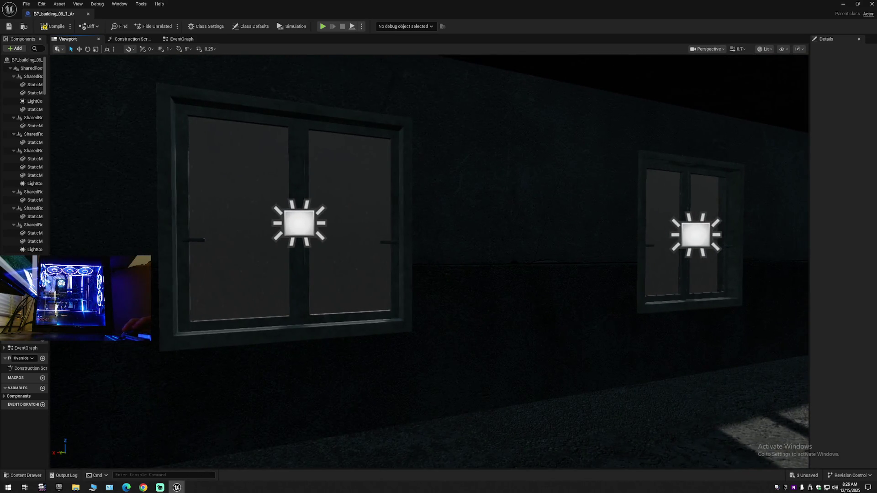
click(274, 247)
click(303, 233)
click(507, 281)
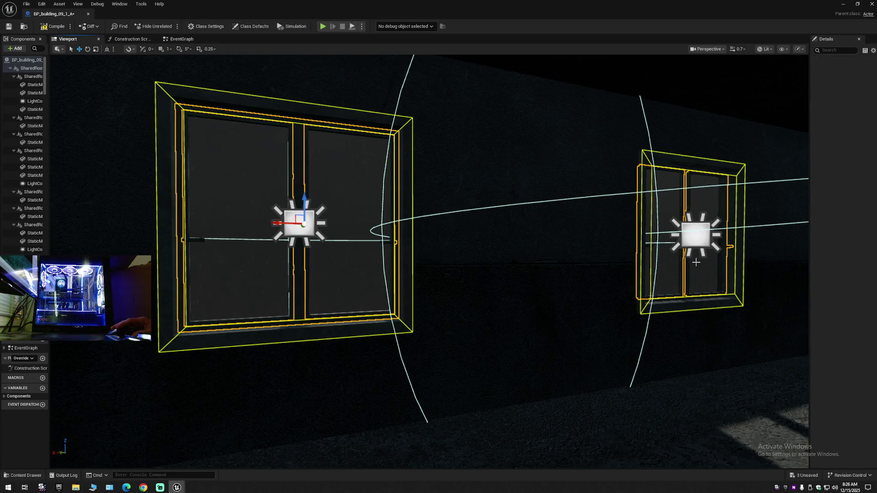
drag(679, 289, 637, 292)
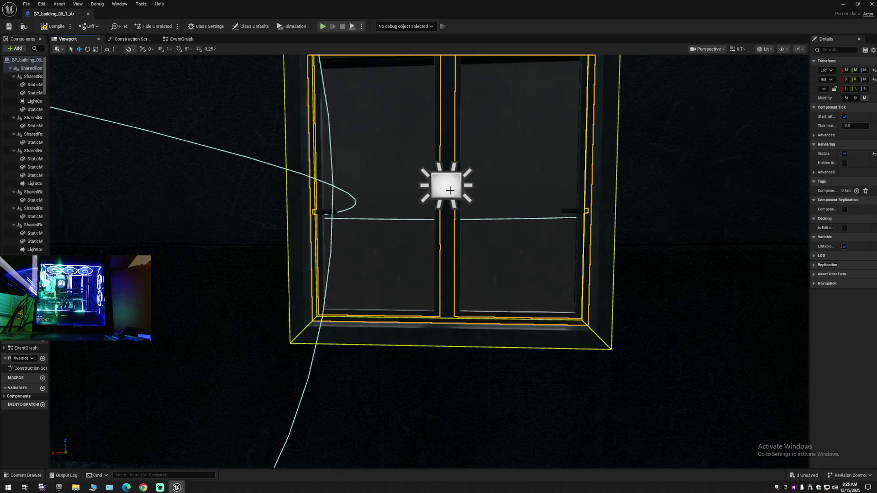
drag(450, 191, 446, 241)
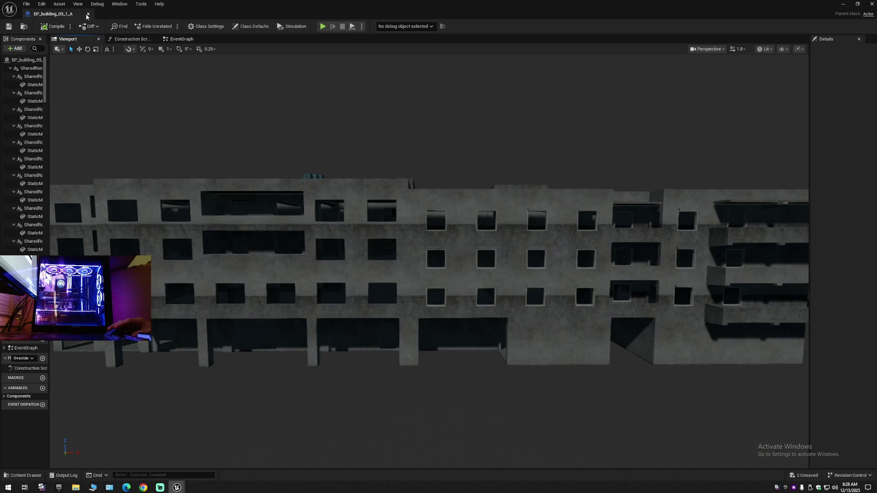
click(88, 14)
Open BP_building_10_1_A from the Content Drawer in its 3D viewport
click(23, 475)
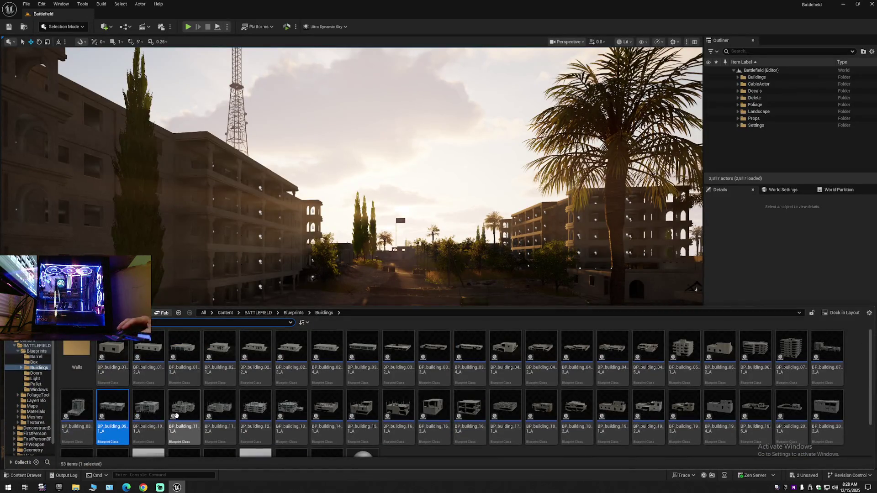
double_click(153, 408)
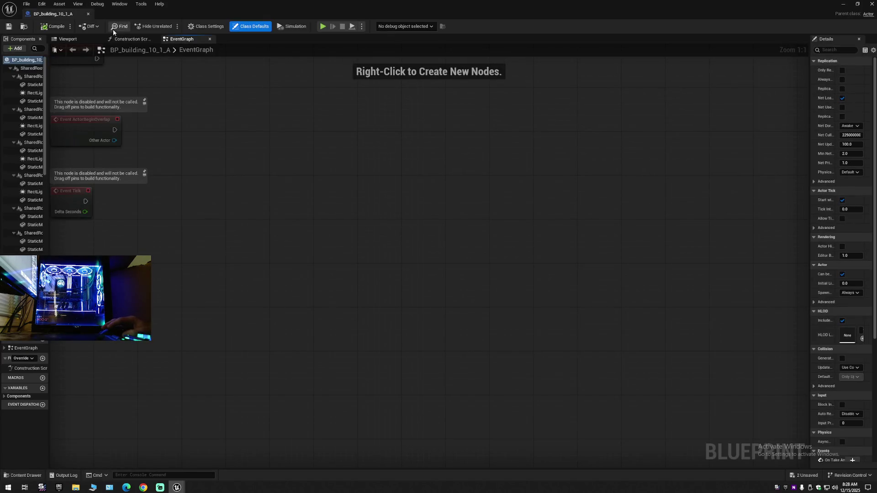
click(83, 40)
Delete the rect lights at the lower window and the one above it
mouse_move(211, 262)
mouse_down()
mouse_move(224, 229)
mouse_move(292, 228)
mouse_move(349, 313)
mouse_up()
click(375, 345)
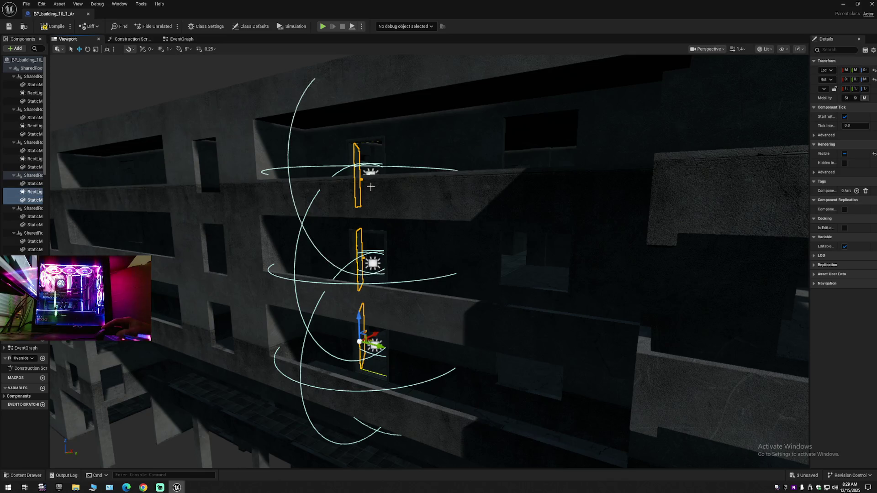
key(Escape)
mouse_move(360, 212)
mouse_down()
mouse_move(251, 217)
mouse_move(231, 130)
mouse_up()
click(361, 323)
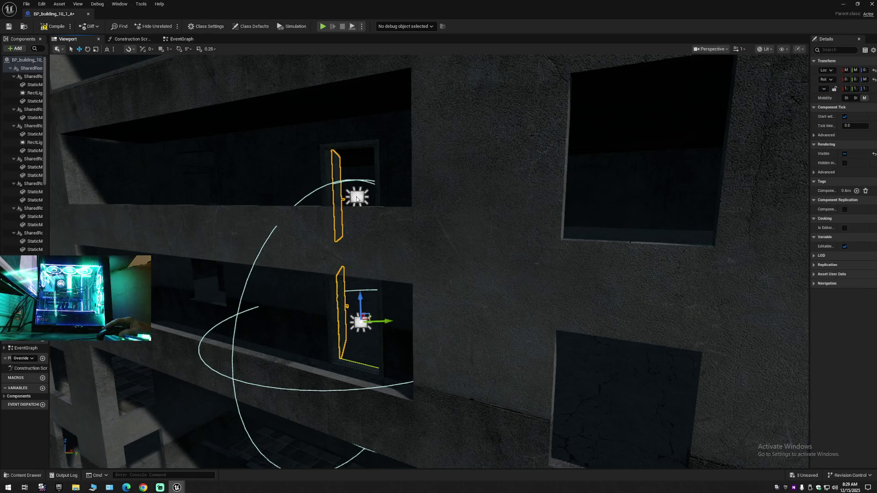
drag(359, 254, 353, 237)
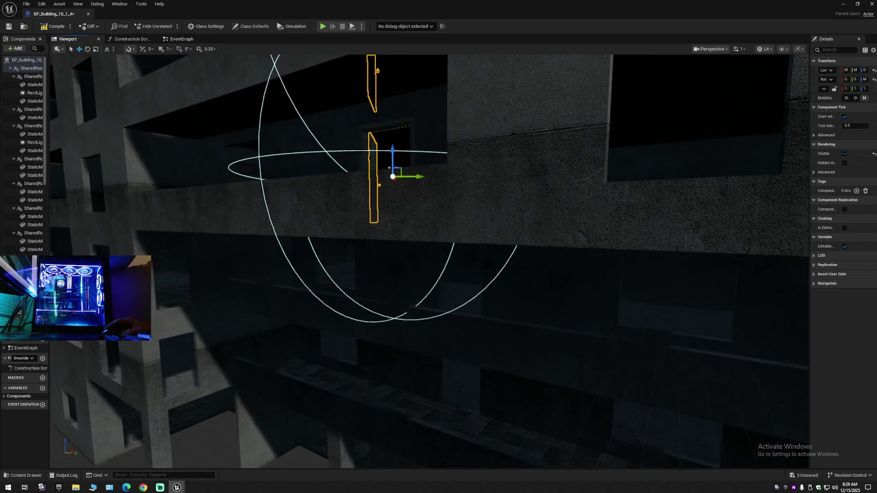
mouse_move(362, 174)
mouse_down()
mouse_move(363, 161)
mouse_move(362, 174)
mouse_up()
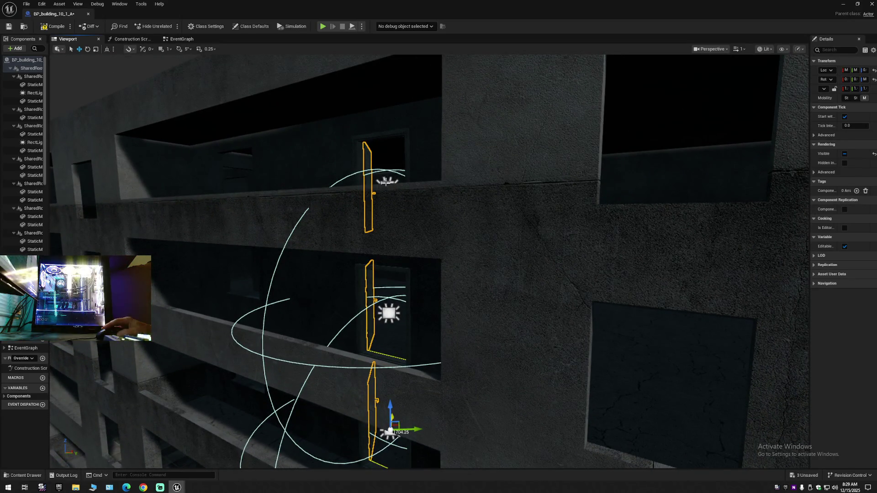
key(Delete)
Inspect the balcony rect light and upper facade, then close the blueprint
mouse_move(429, 260)
mouse_down()
mouse_move(434, 247)
mouse_move(423, 249)
mouse_up()
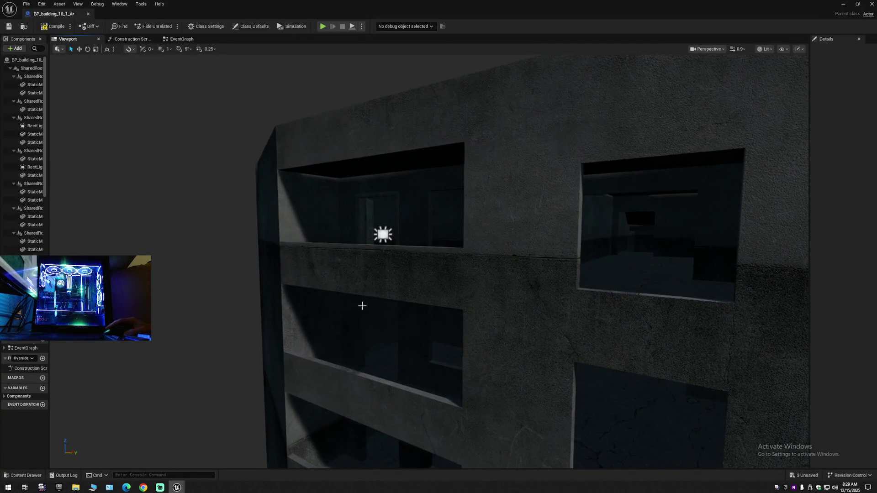
click(382, 234)
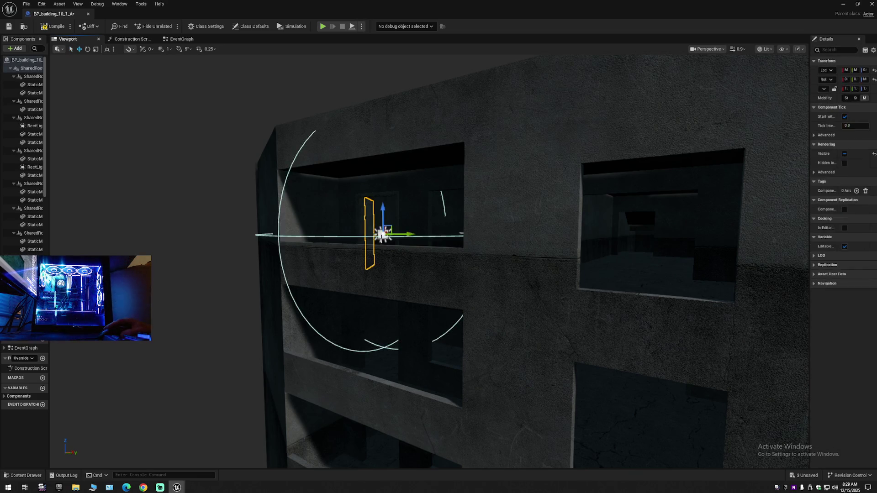
drag(382, 237, 345, 211)
scroll(352, 216, up, 2)
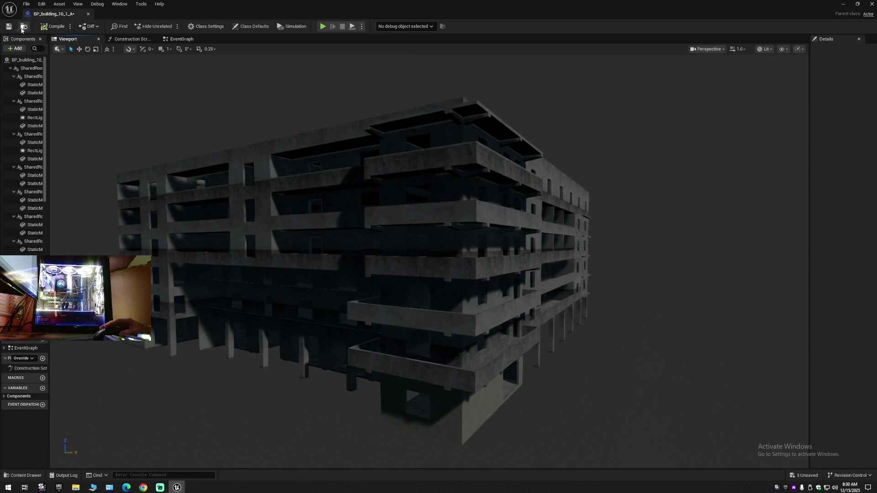
click(89, 14)
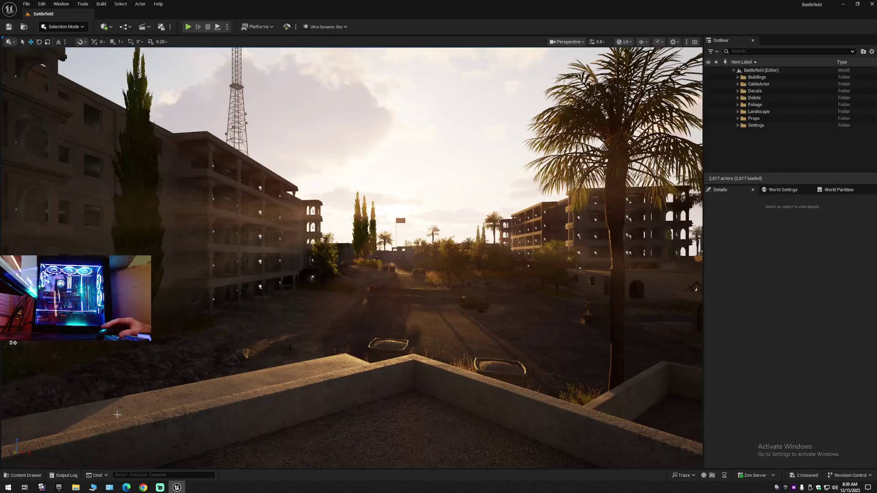
Save the current level and save all unsaved assets
click(23, 475)
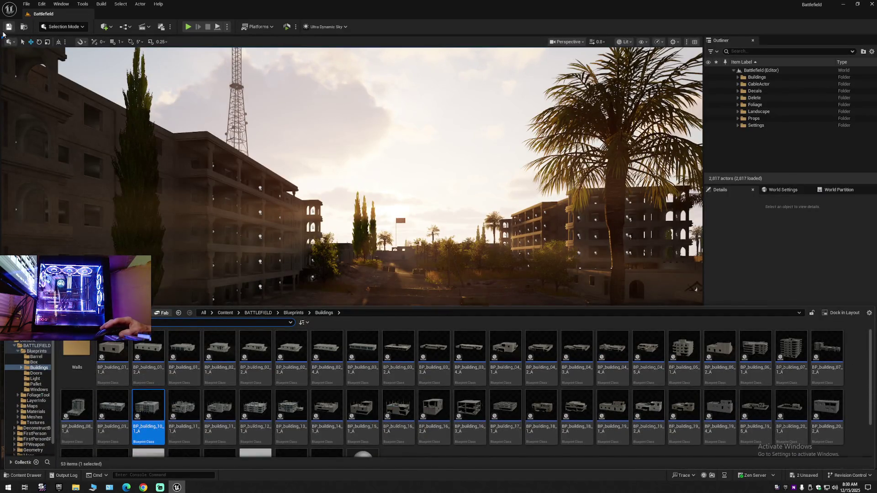
click(3, 33)
click(25, 4)
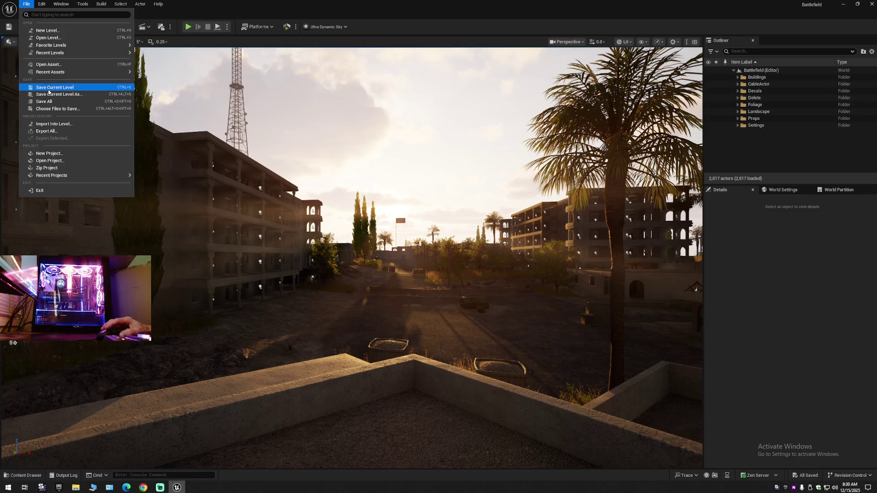
click(47, 102)
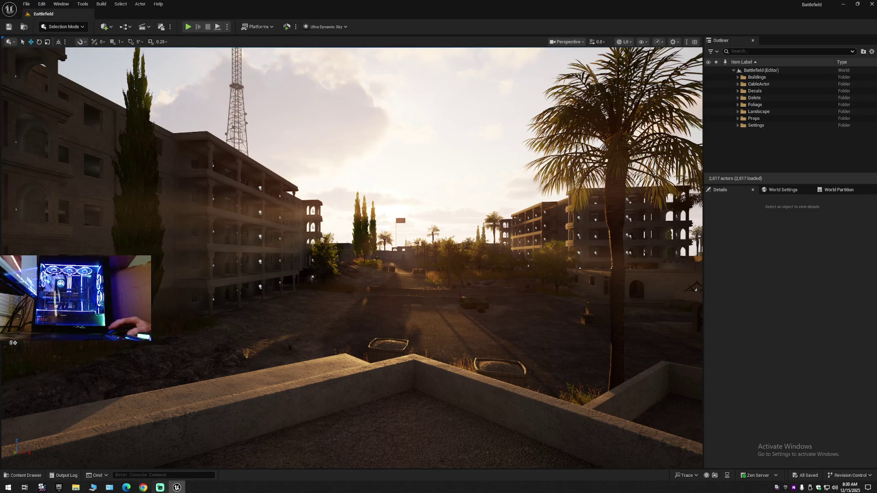
Save the level as Battlefield, confirming replacement of the existing map
click(24, 476)
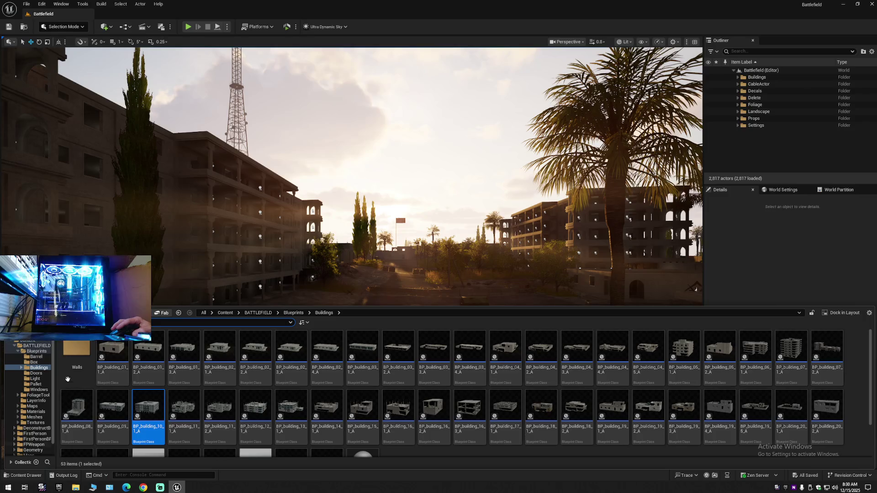
click(26, 3)
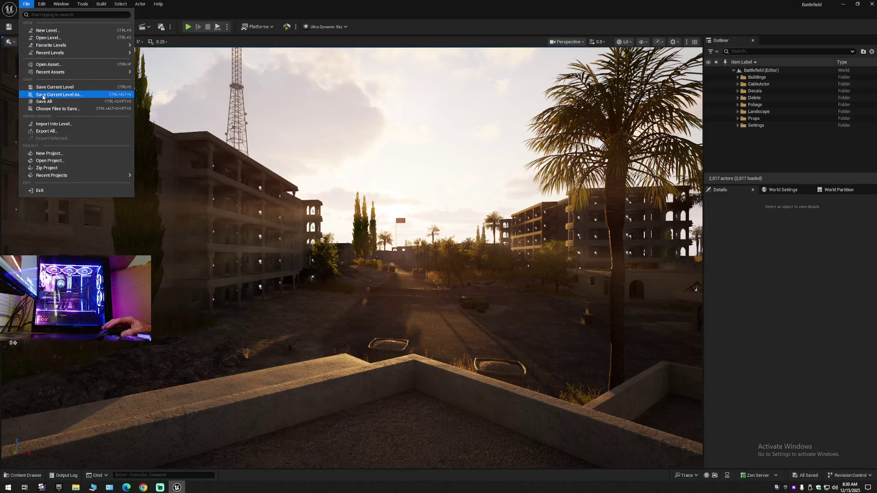
click(43, 93)
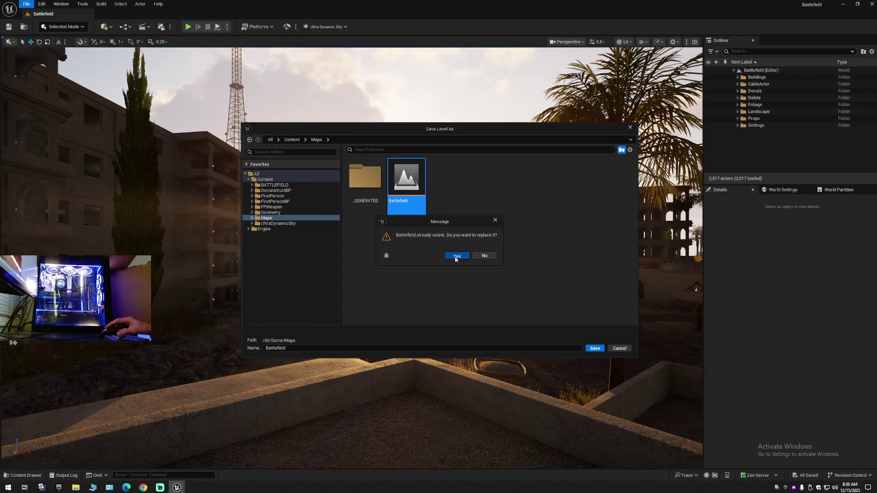
click(456, 257)
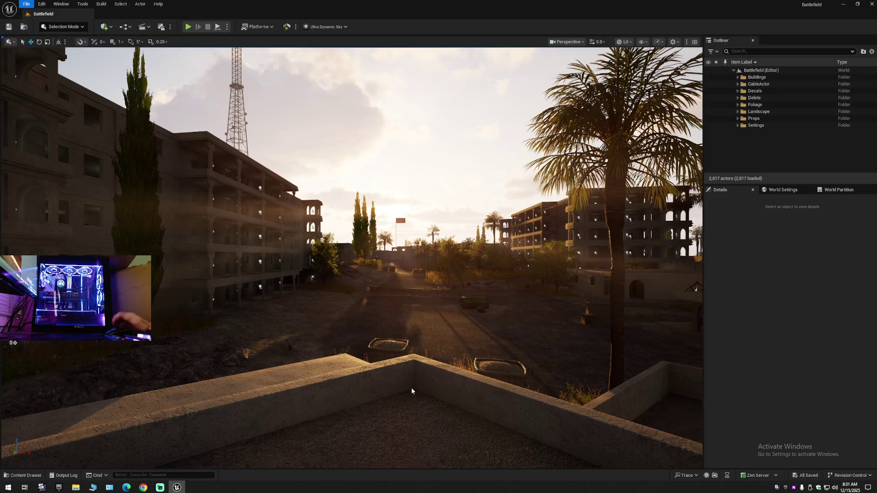
key(Escape)
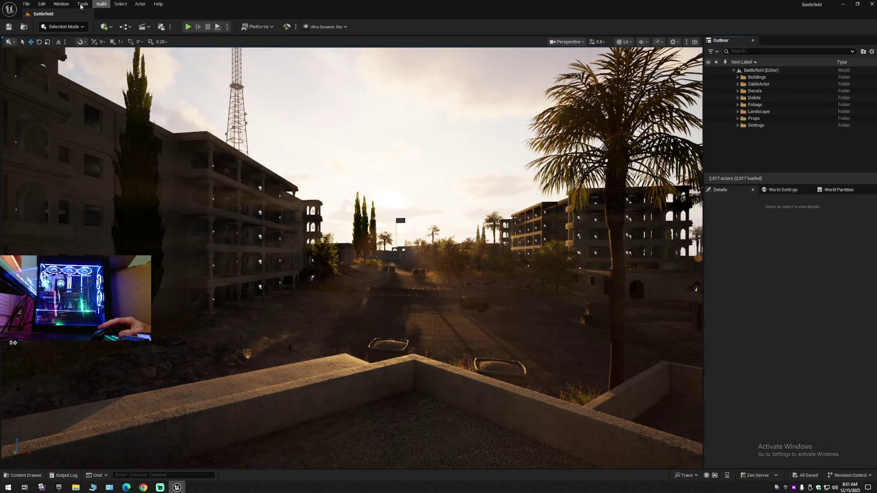
Back in the editor, view BP_building_11_1_A from the front in its Viewport, then close it
click(25, 488)
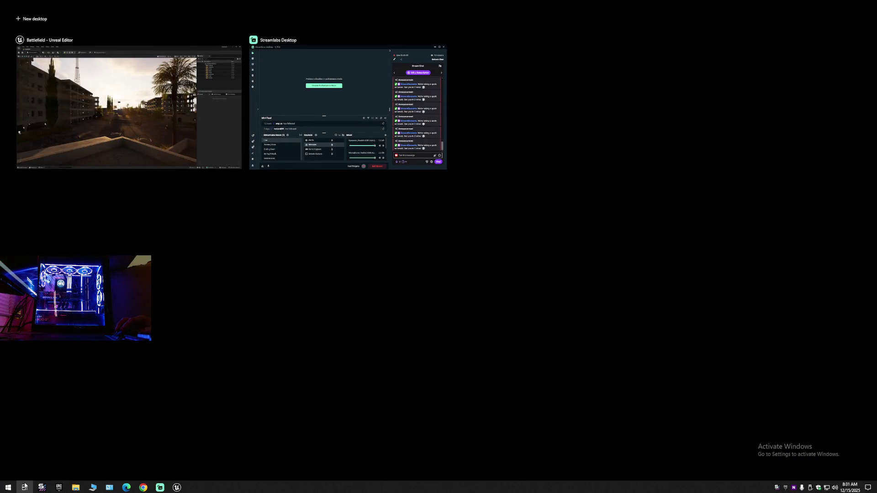
click(25, 488)
click(38, 474)
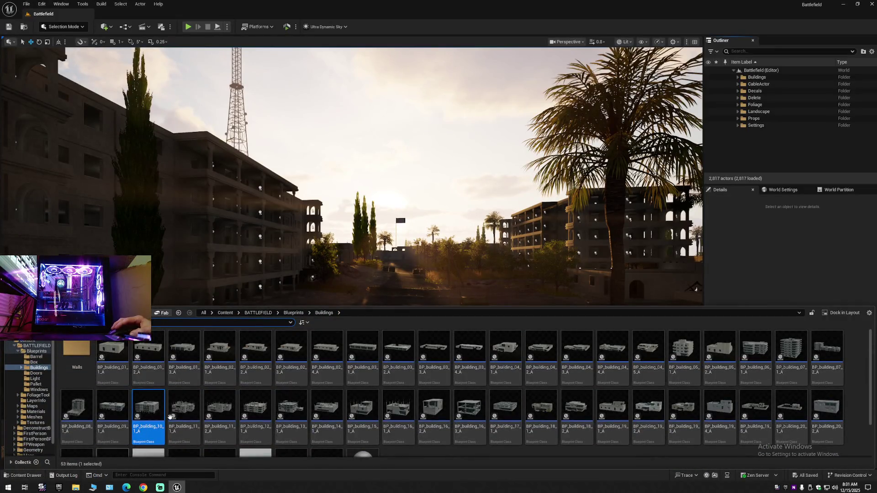
double_click(184, 410)
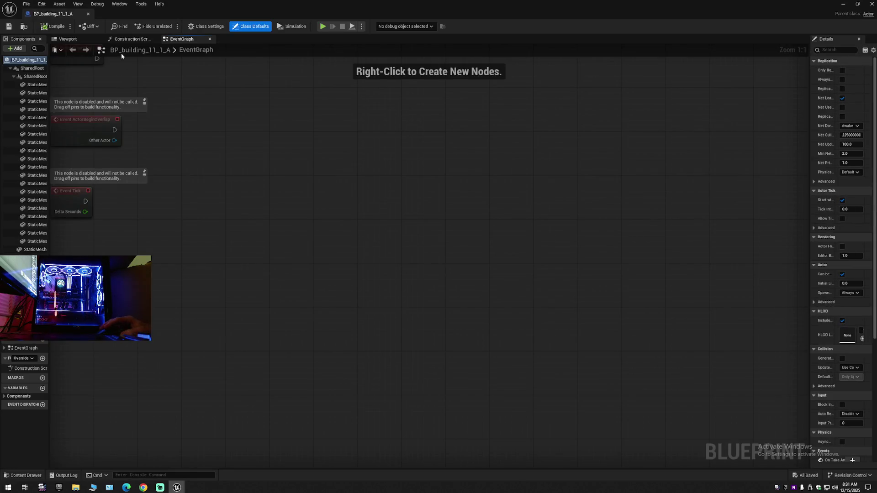
click(66, 39)
mouse_move(287, 279)
mouse_down()
mouse_move(640, 284)
mouse_move(329, 290)
mouse_up()
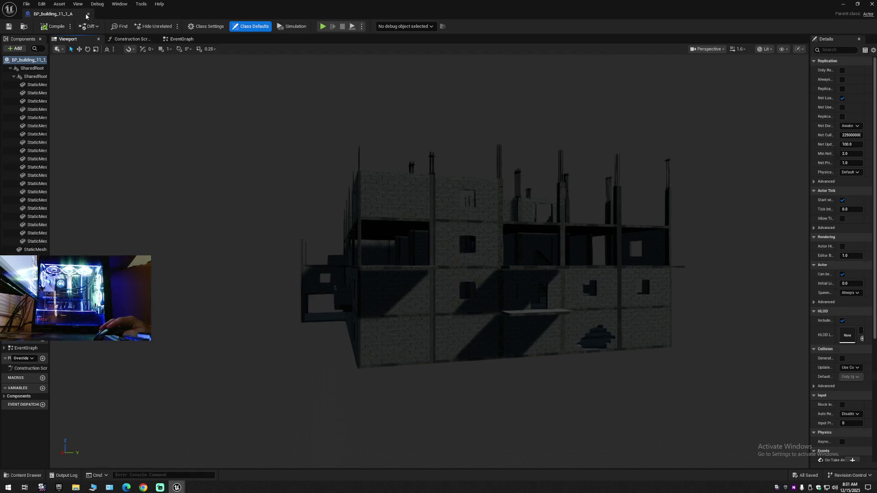
click(87, 15)
Open BP_building_11_2_A, orbit to view another side, and close it
click(13, 476)
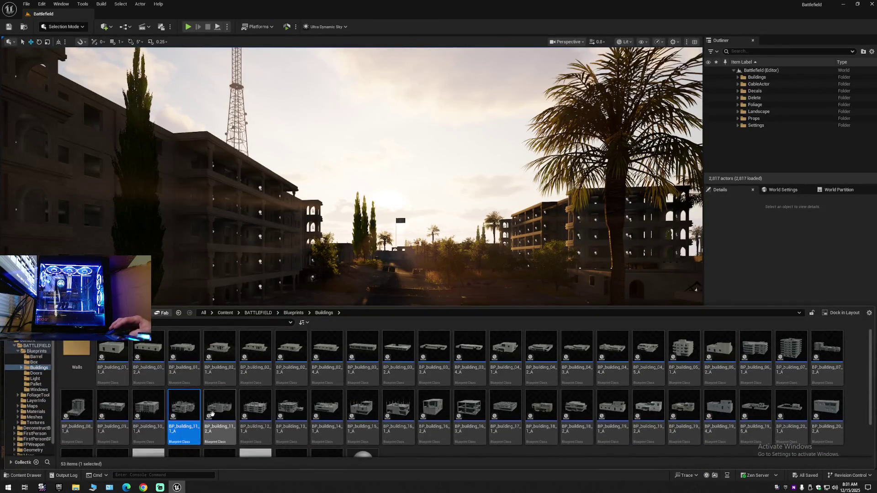
double_click(215, 416)
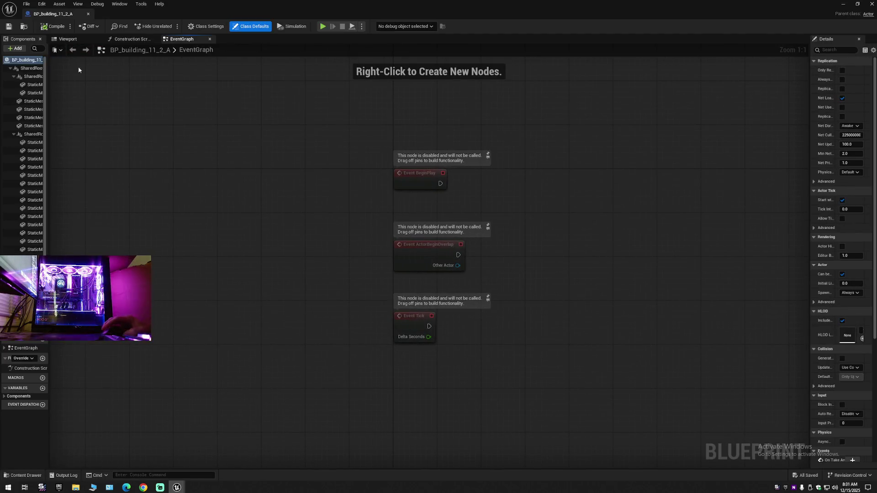
click(67, 39)
mouse_move(307, 306)
mouse_down()
mouse_move(393, 312)
mouse_move(165, 71)
mouse_up()
click(88, 13)
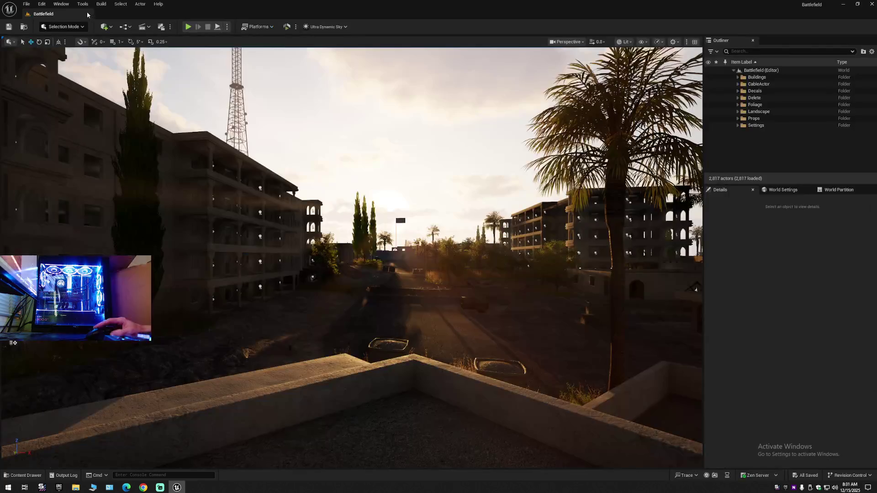
Open BP_building_12_1_A, view its side facade, and close it
click(21, 476)
double_click(255, 415)
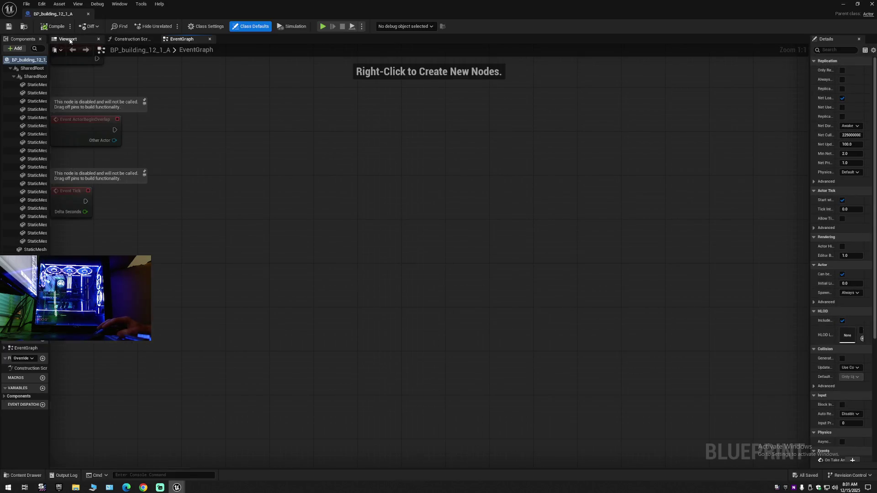
click(69, 40)
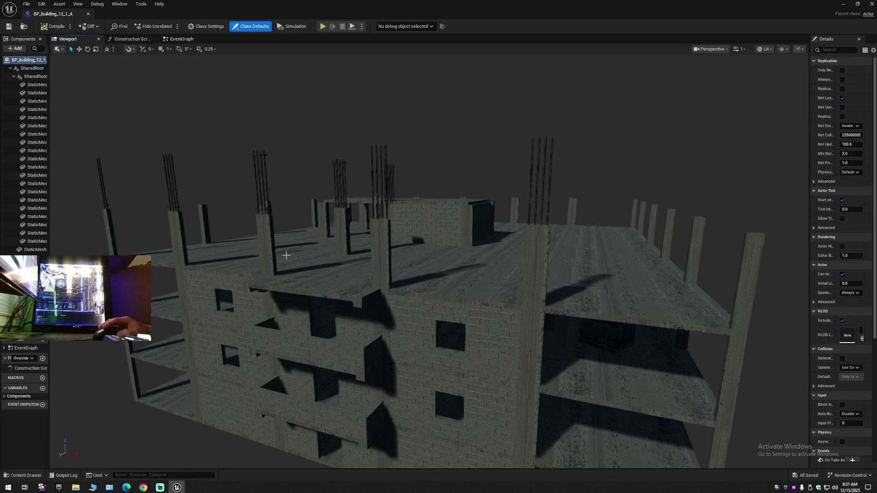
drag(330, 273, 265, 229)
click(88, 15)
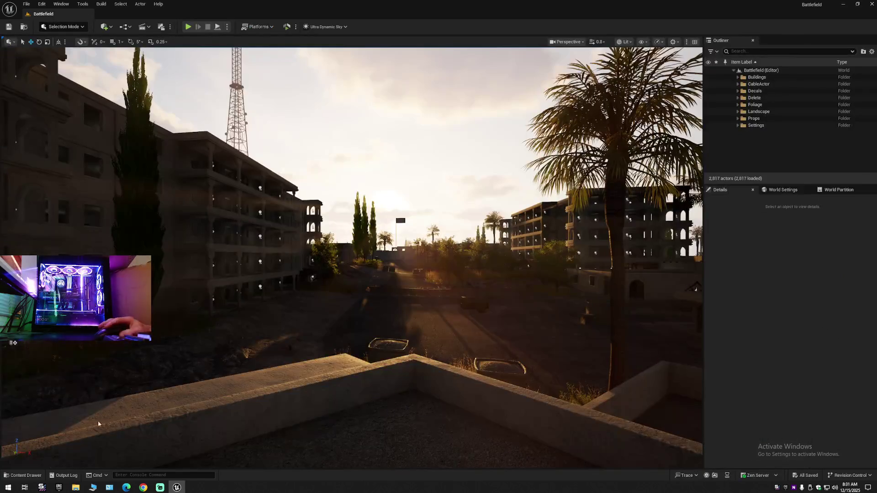
View BP_building_13_1_A from a low, close front angle, then close it
click(25, 475)
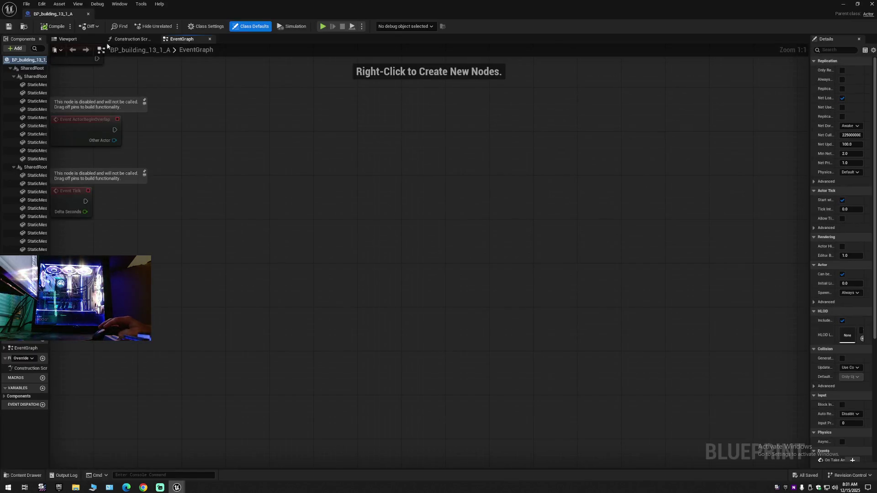
click(90, 41)
mouse_move(300, 283)
mouse_down()
mouse_move(357, 262)
mouse_move(271, 245)
mouse_up()
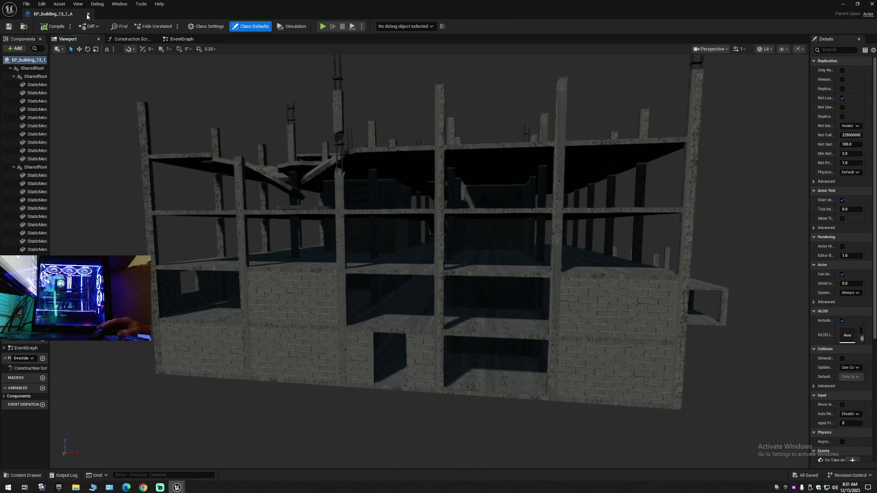
click(88, 15)
Open BP_building_14_1_A, fly into its interior, and close it
click(22, 476)
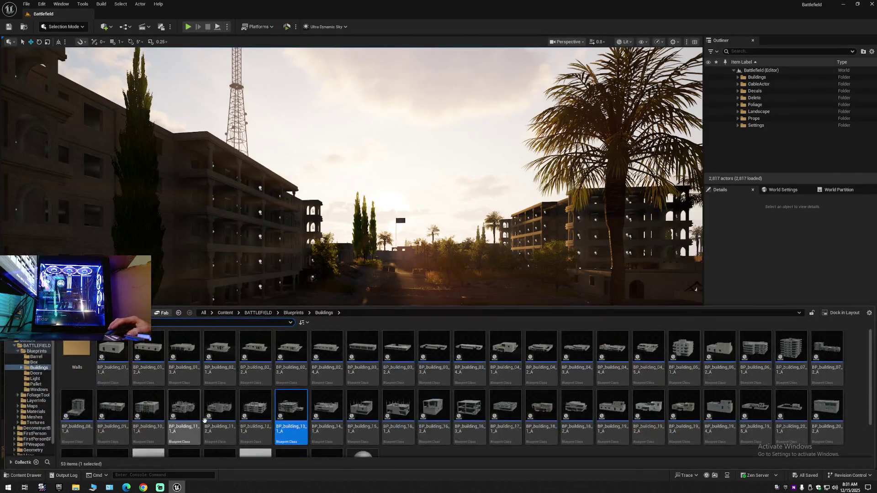
double_click(336, 414)
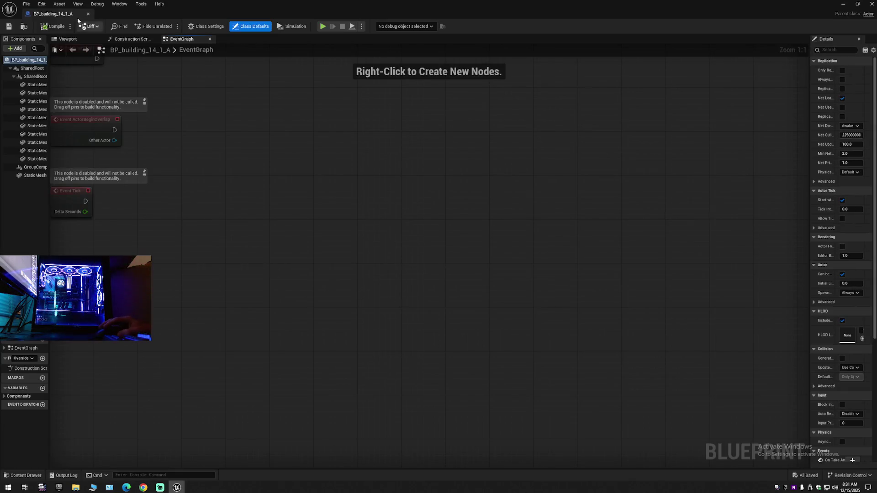
click(68, 40)
mouse_move(275, 256)
mouse_down()
mouse_move(256, 205)
mouse_move(253, 189)
mouse_move(265, 185)
mouse_move(254, 183)
mouse_move(103, 15)
mouse_up()
click(88, 14)
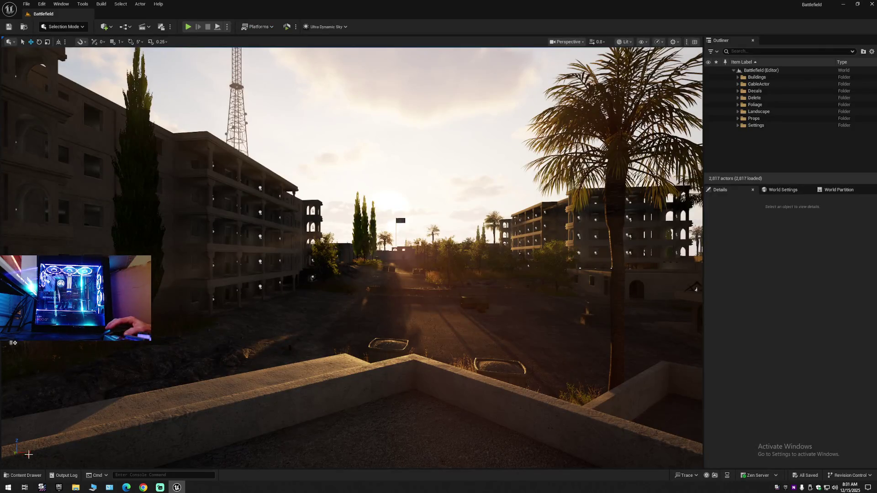
Open BP_building_15_1_A, view it from the front, and close it
click(23, 476)
double_click(359, 402)
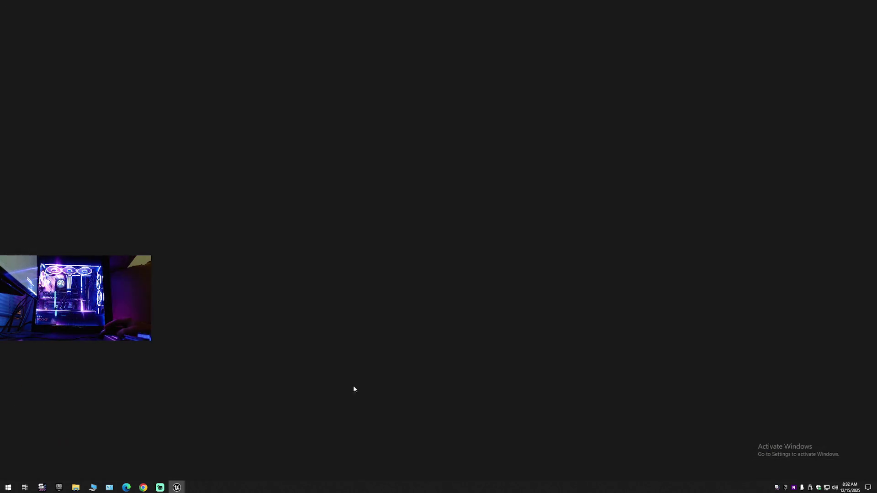
click(75, 40)
drag(430, 260, 311, 215)
drag(408, 283, 408, 282)
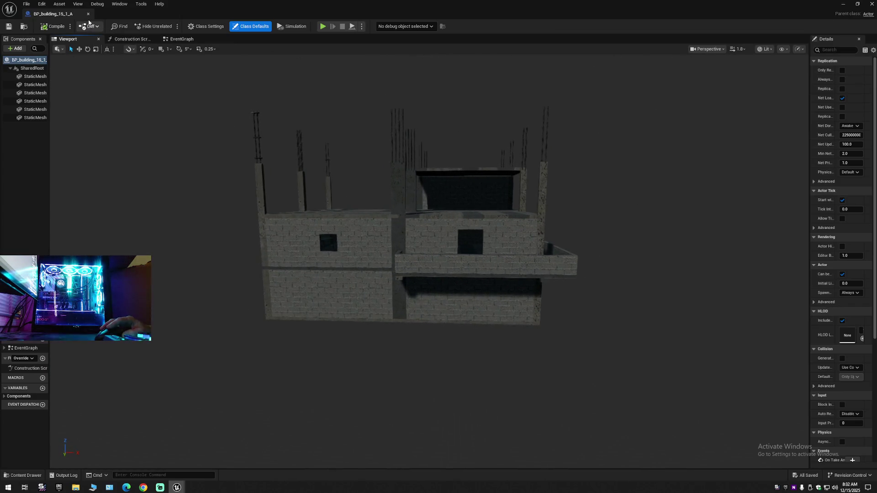
click(88, 14)
Review BP_building_16_1_A from several angles, close it, and open BP_building_16_2_A
click(26, 476)
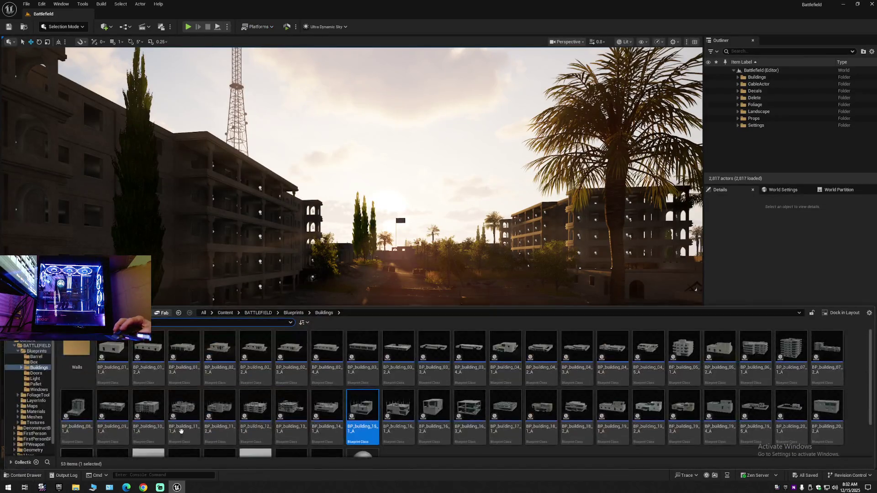
double_click(405, 409)
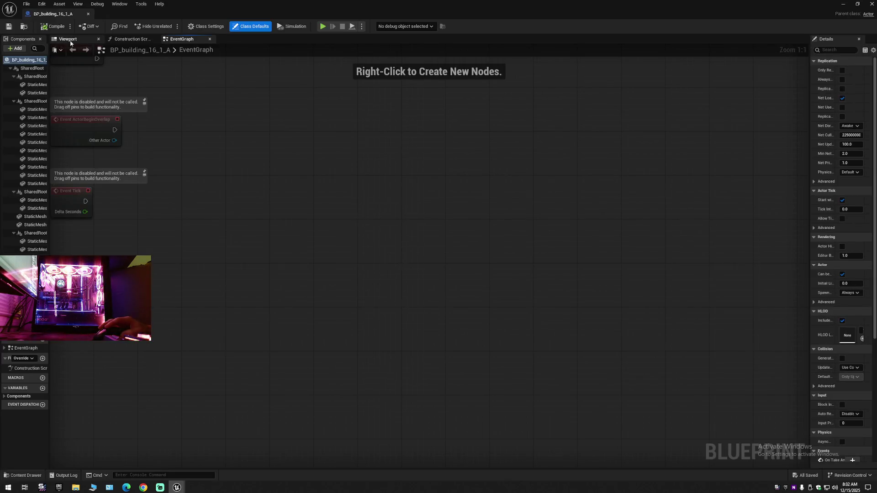
click(67, 39)
drag(116, 71, 116, 51)
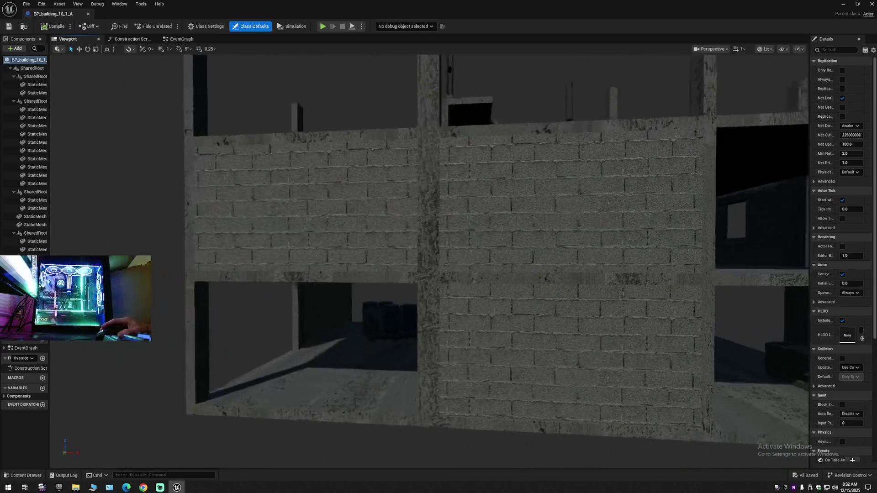
drag(399, 278, 399, 278)
drag(299, 181, 299, 181)
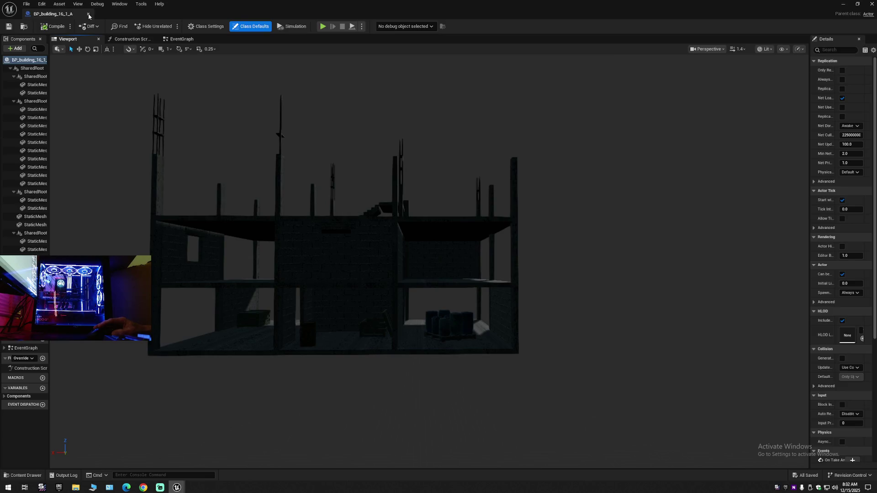
click(89, 15)
click(26, 475)
double_click(434, 418)
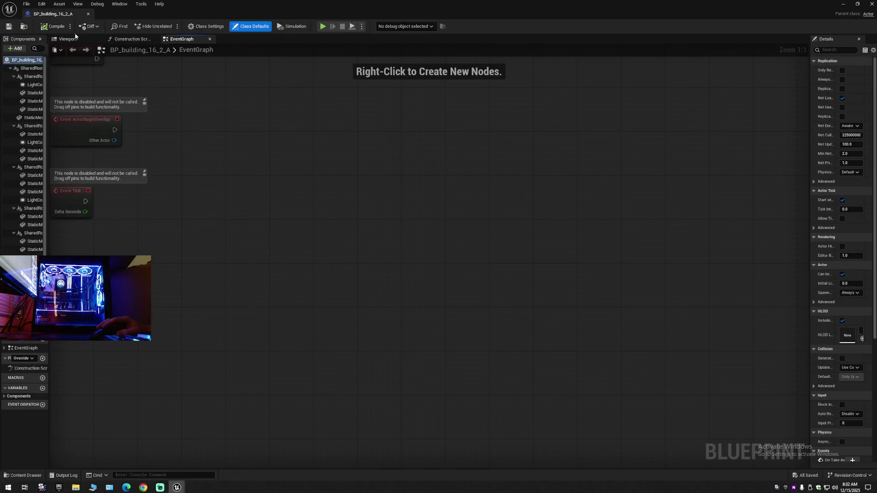
In BP_building_16_2_A's viewport, select the window light, frame and window parts, then delete them
click(76, 39)
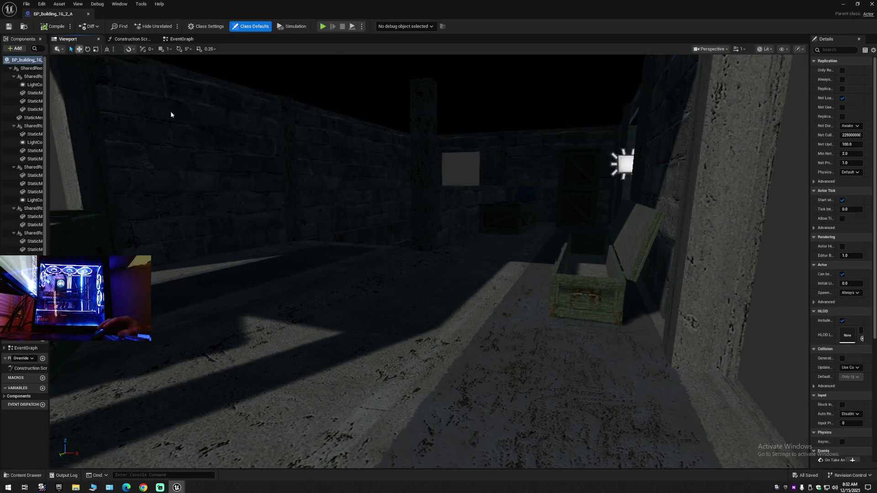
scroll(391, 311, down, 1)
drag(391, 311, 391, 311)
click(372, 257)
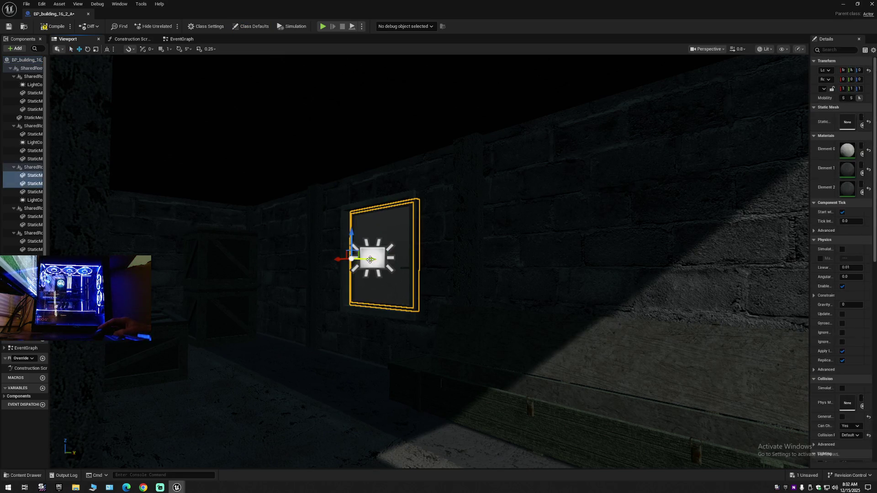
key(f)
drag(391, 311, 391, 311)
drag(585, 320, 587, 298)
ctrl+click(583, 319)
ctrl+click(404, 271)
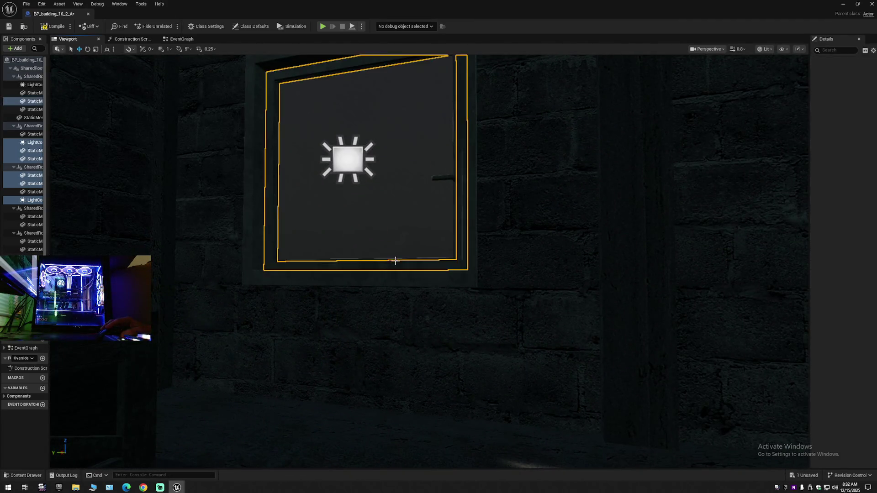
ctrl+click(352, 171)
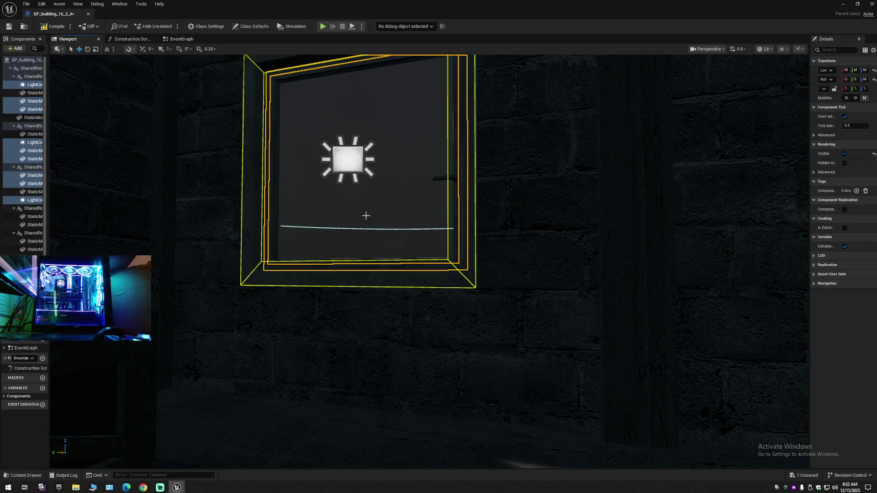
key(Delete)
Check the rest of the interior, compile BP_building_16_2_A, and close it
mouse_move(345, 241)
mouse_down()
mouse_move(438, 247)
mouse_move(439, 260)
mouse_move(424, 293)
mouse_move(411, 293)
mouse_move(375, 251)
mouse_move(411, 248)
mouse_move(361, 244)
mouse_move(409, 240)
mouse_move(256, 144)
mouse_up()
scroll(393, 240, up, 2)
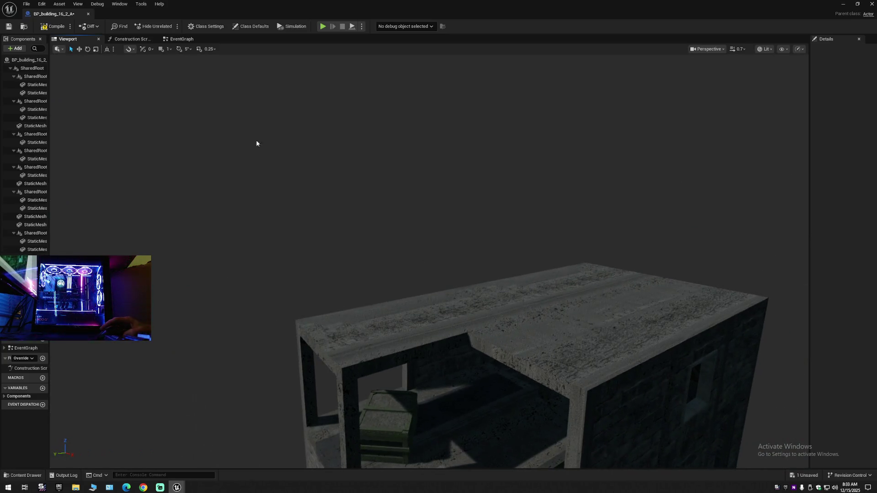
click(54, 26)
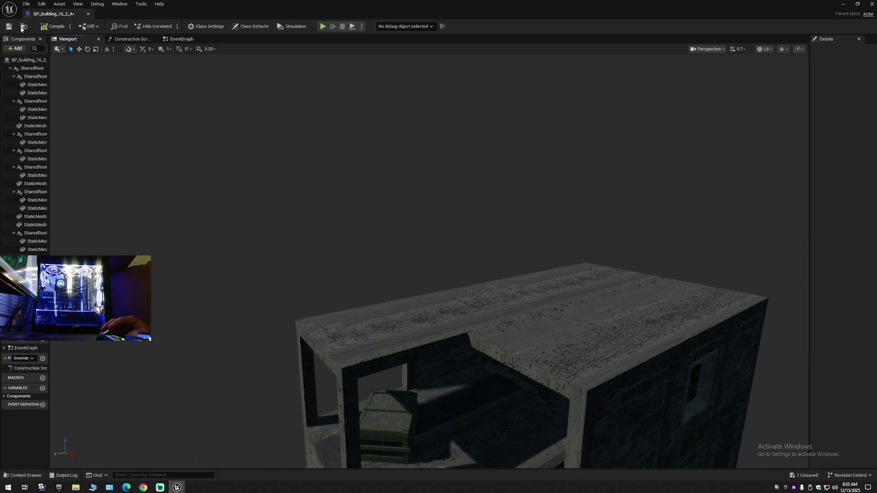
click(89, 15)
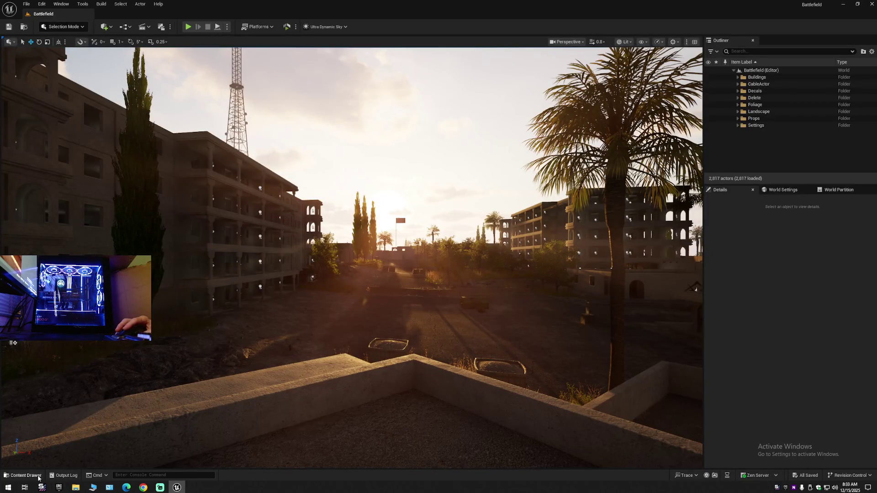
click(38, 478)
double_click(476, 414)
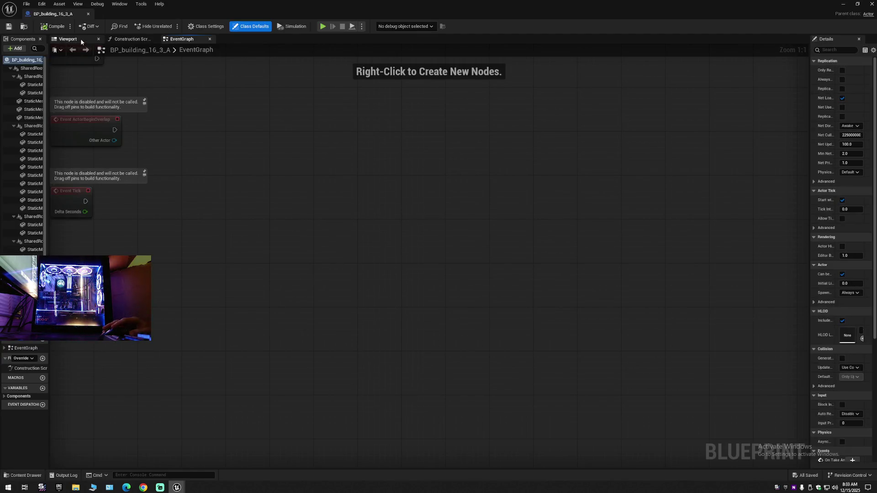
click(69, 39)
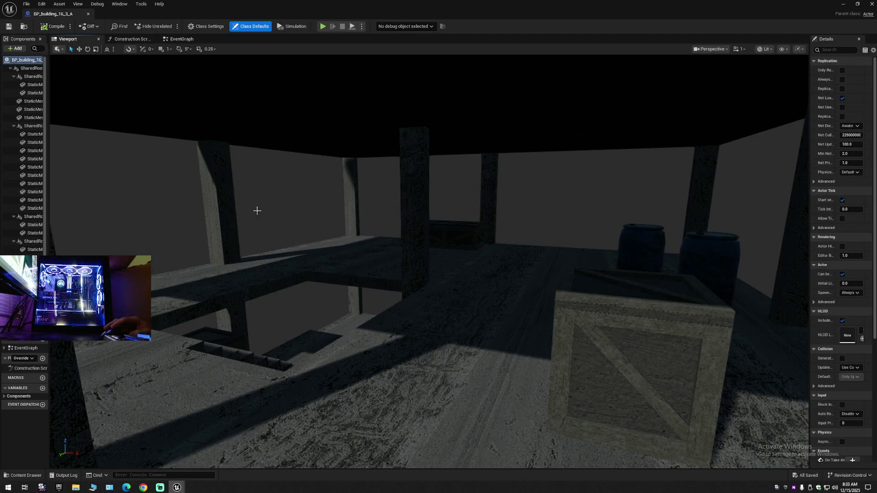
scroll(320, 204, down, 5)
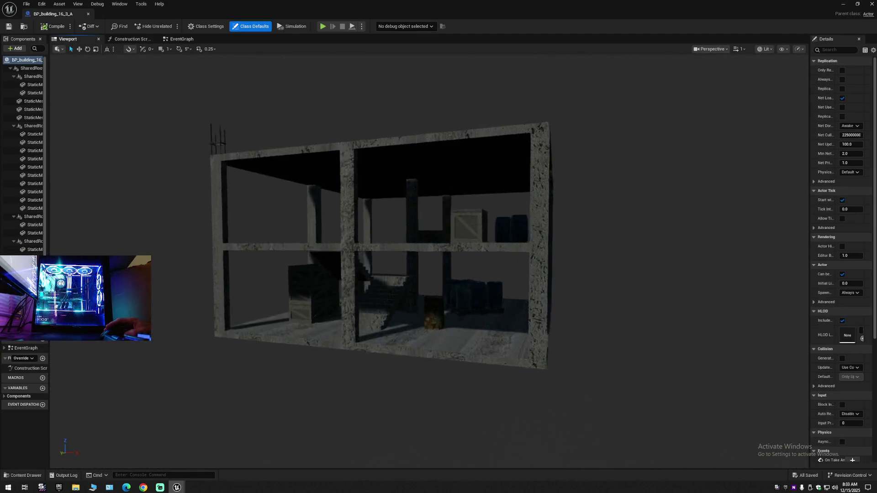
click(87, 15)
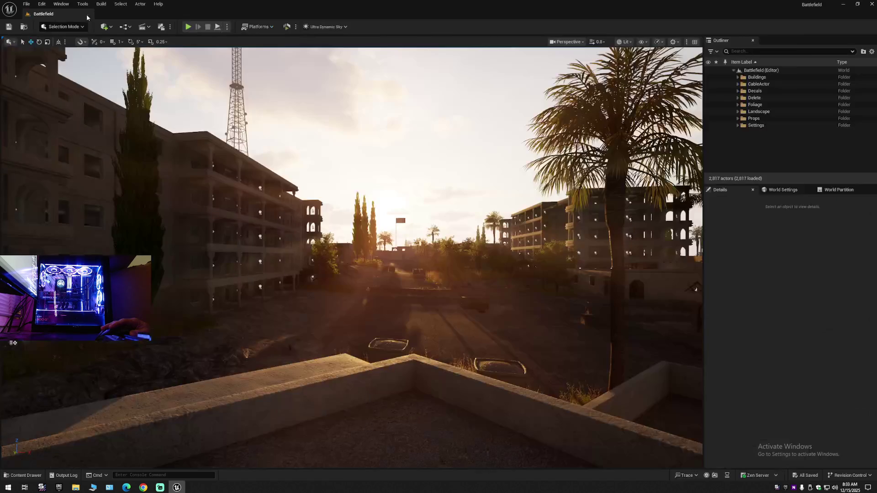
click(23, 475)
click(514, 407)
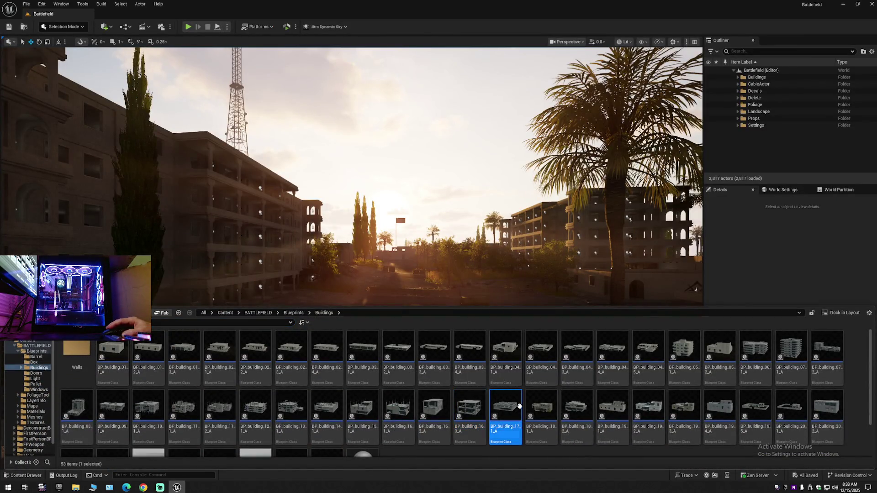
double_click(505, 406)
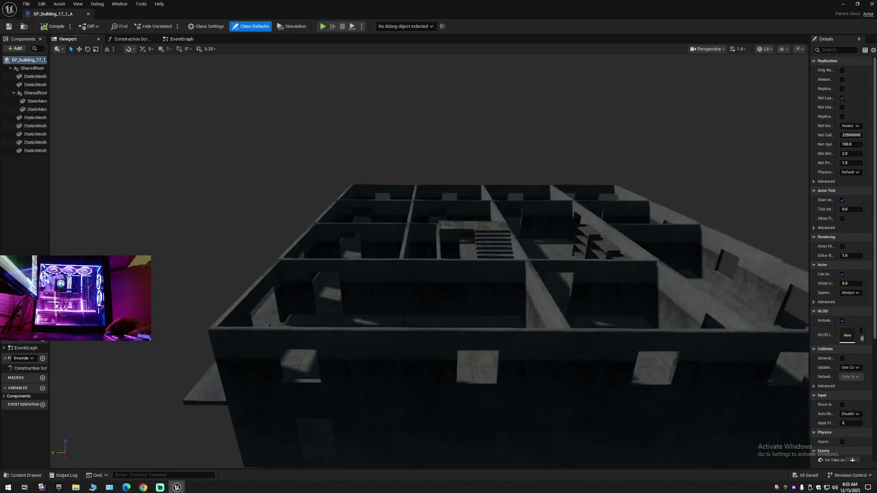
scroll(430, 260, down, 1)
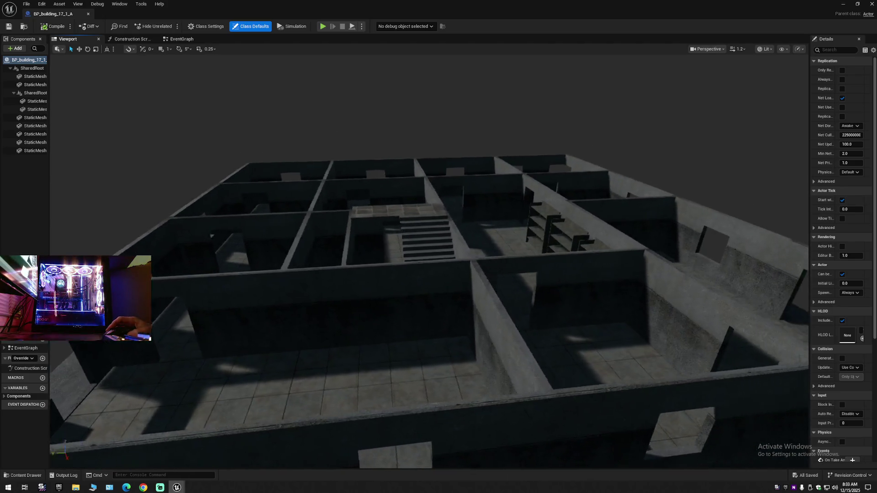
scroll(429, 260, down, 1)
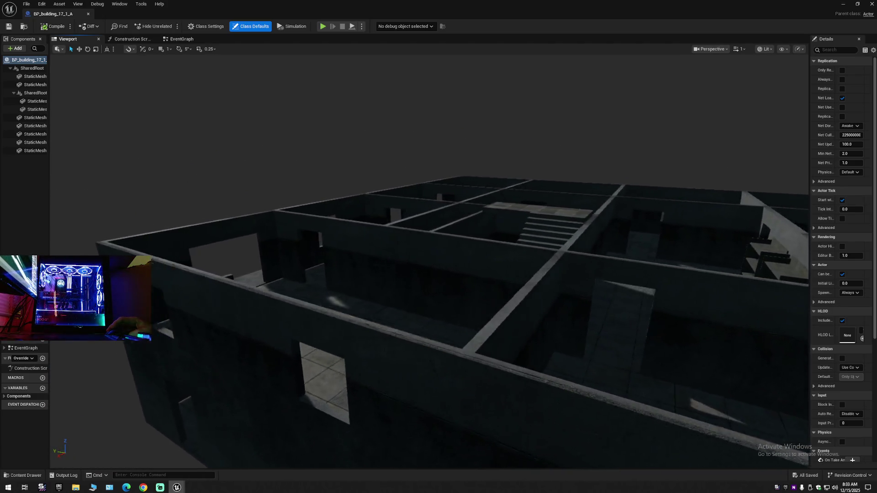
scroll(429, 261, up, 2)
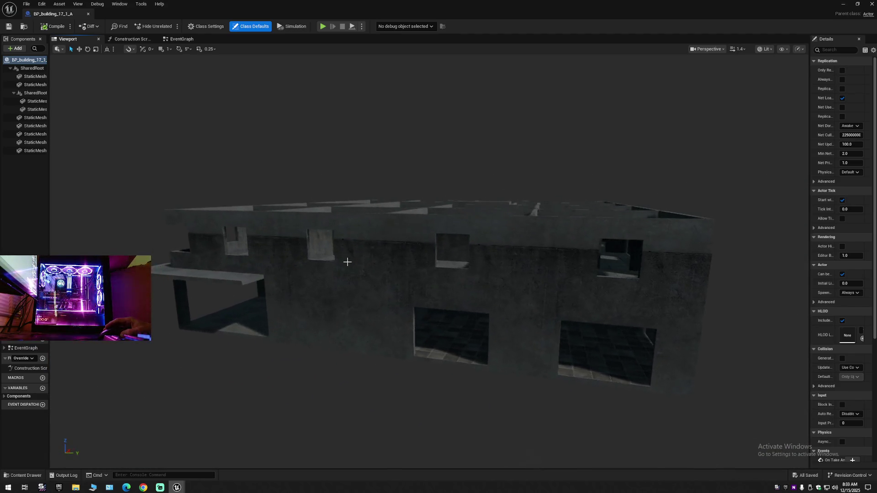
click(90, 15)
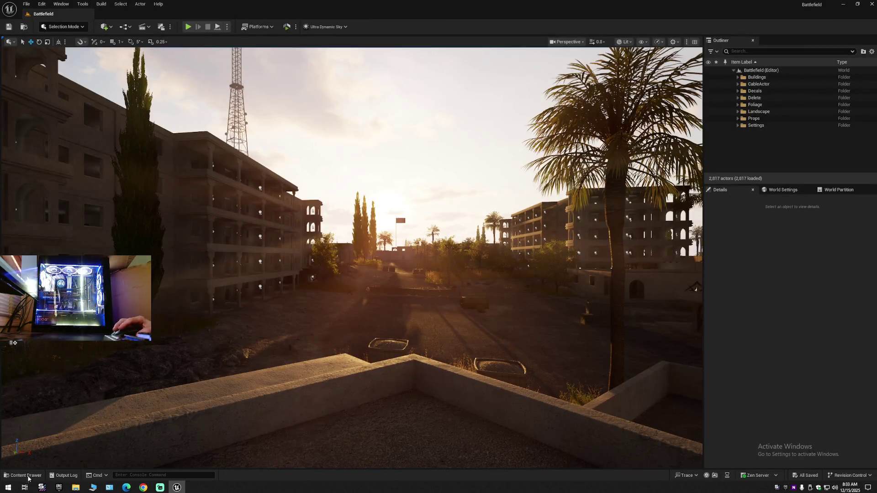
click(25, 476)
Open BP_building_18_1_A and delete the door by the window along with its rect light
double_click(540, 408)
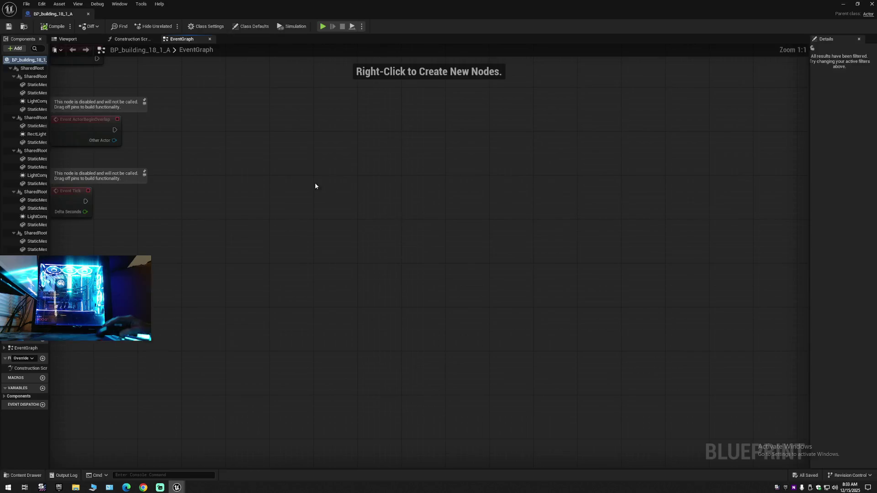
click(75, 40)
drag(405, 317, 405, 317)
drag(152, 284, 153, 283)
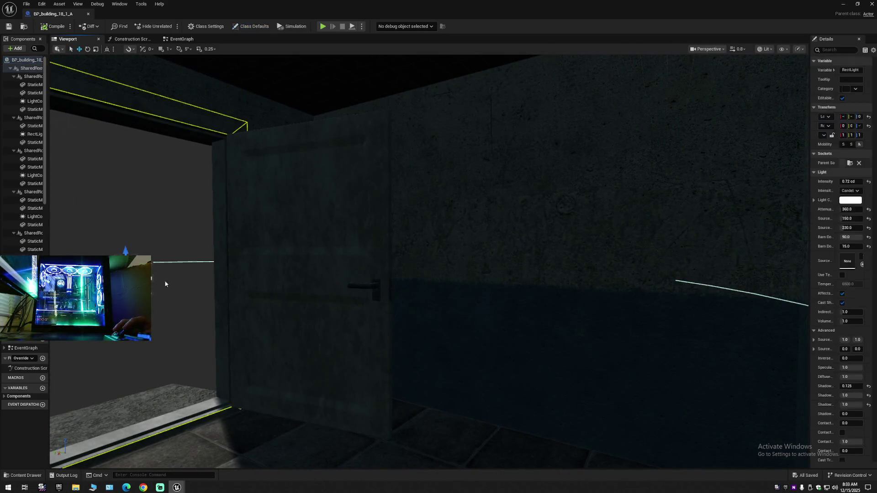
click(271, 285)
drag(271, 285, 271, 285)
drag(395, 291, 395, 291)
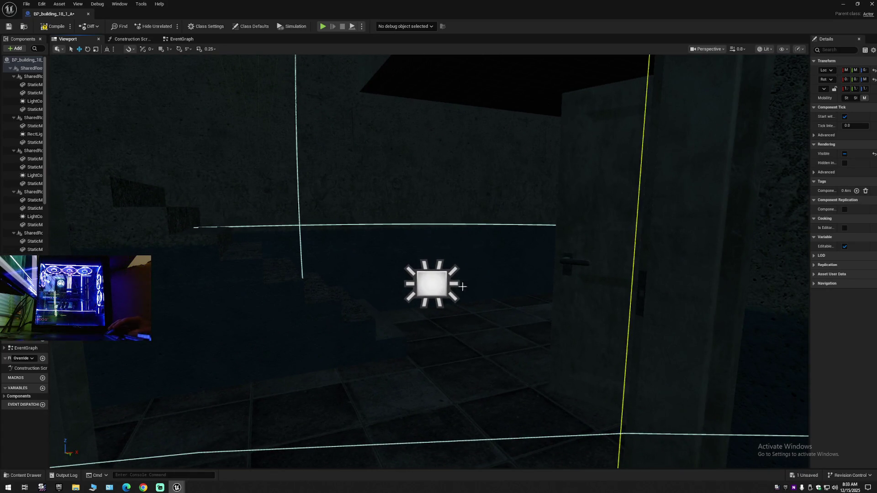
click(577, 281)
drag(577, 281, 537, 287)
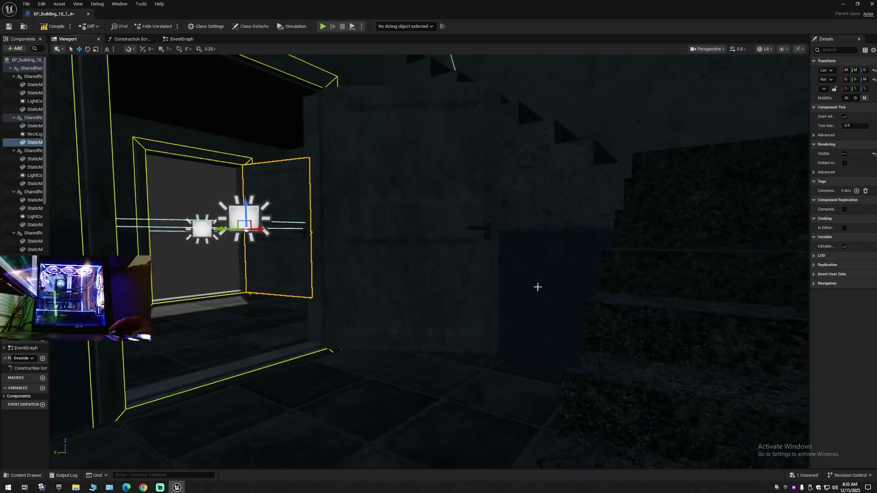
drag(450, 264, 449, 263)
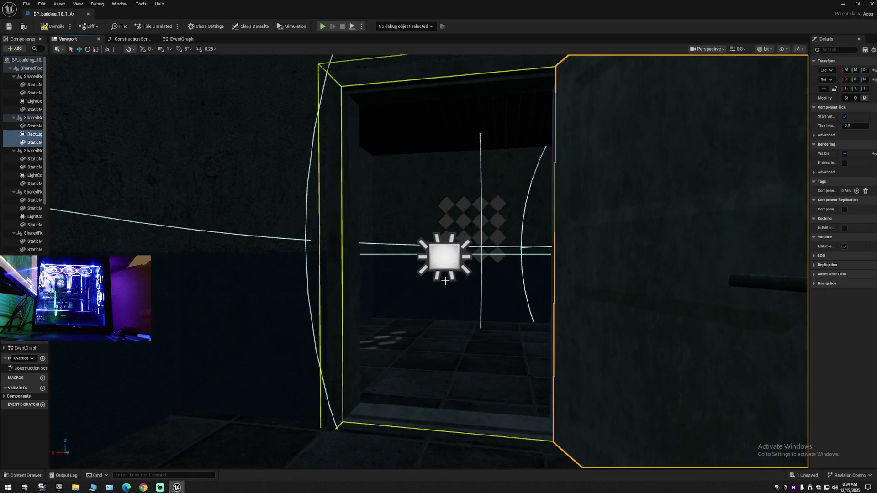
key(Delete)
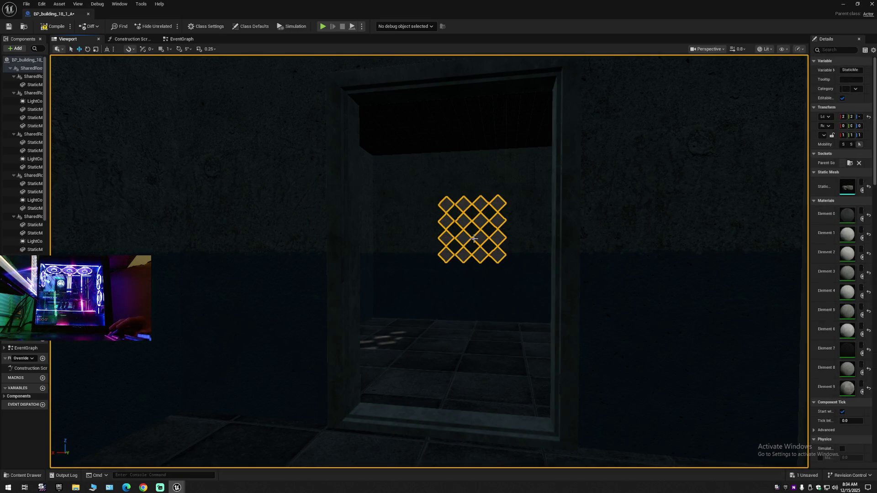
Delete the second door panel in the doorway with the lit panel
drag(473, 245, 474, 245)
drag(270, 241, 233, 222)
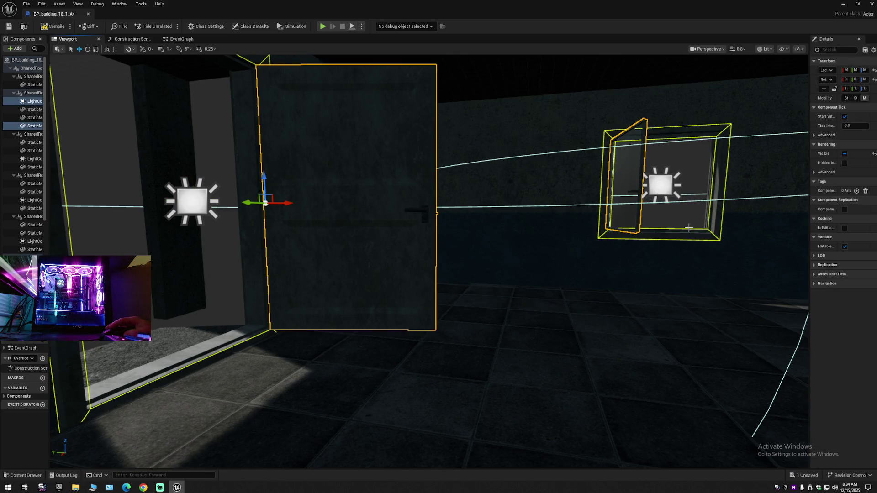
drag(663, 273, 664, 273)
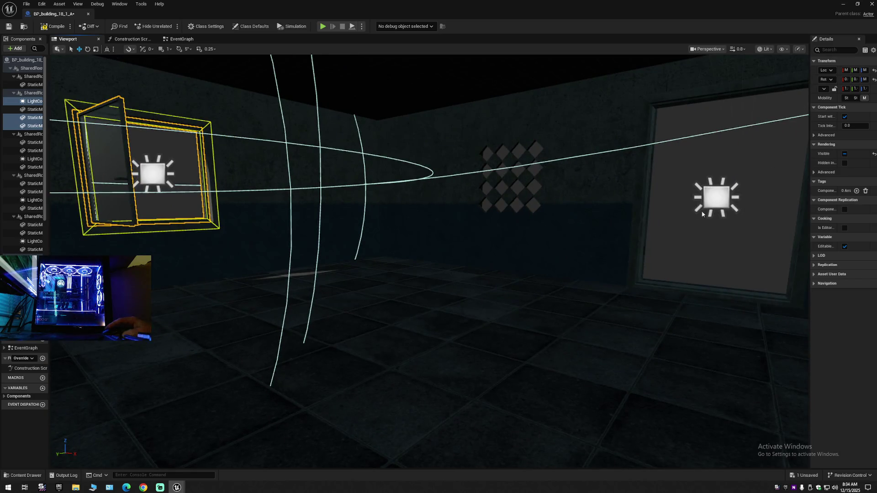
drag(690, 244, 690, 244)
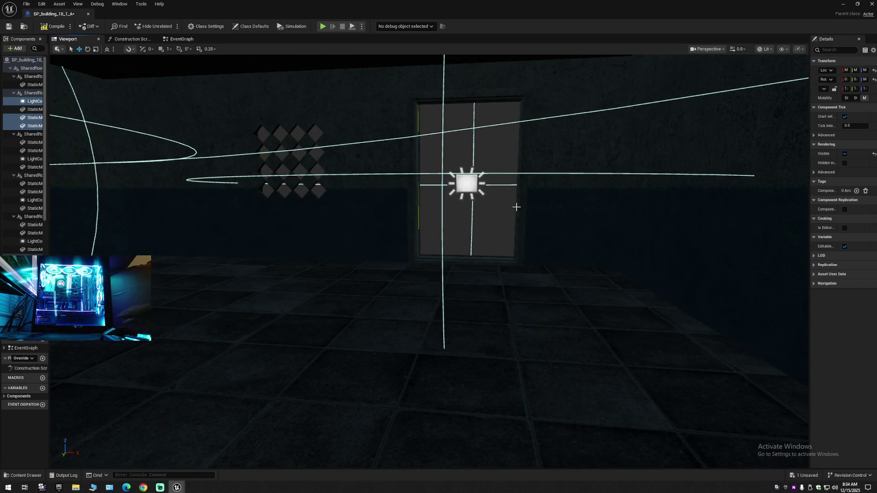
mouse_move(517, 207)
mouse_down()
mouse_move(503, 209)
mouse_move(568, 206)
mouse_up()
key(Delete)
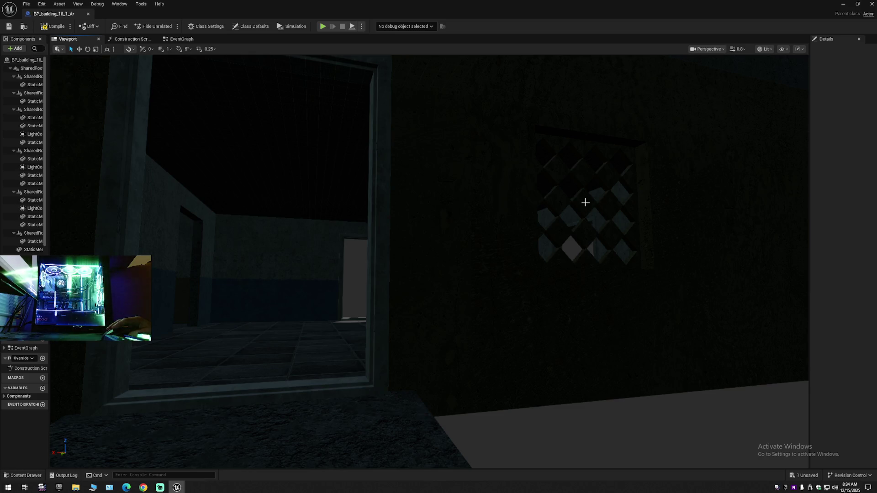
mouse_move(430, 260)
mouse_down()
mouse_move(386, 263)
mouse_move(440, 189)
mouse_up()
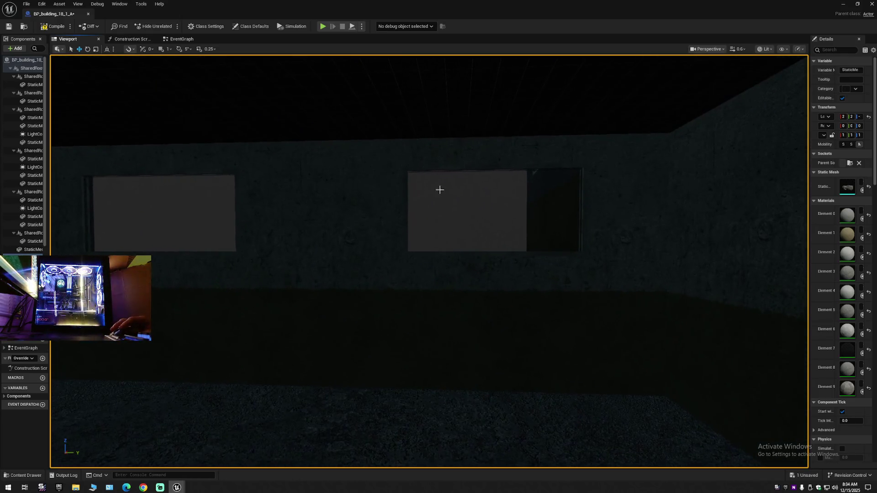